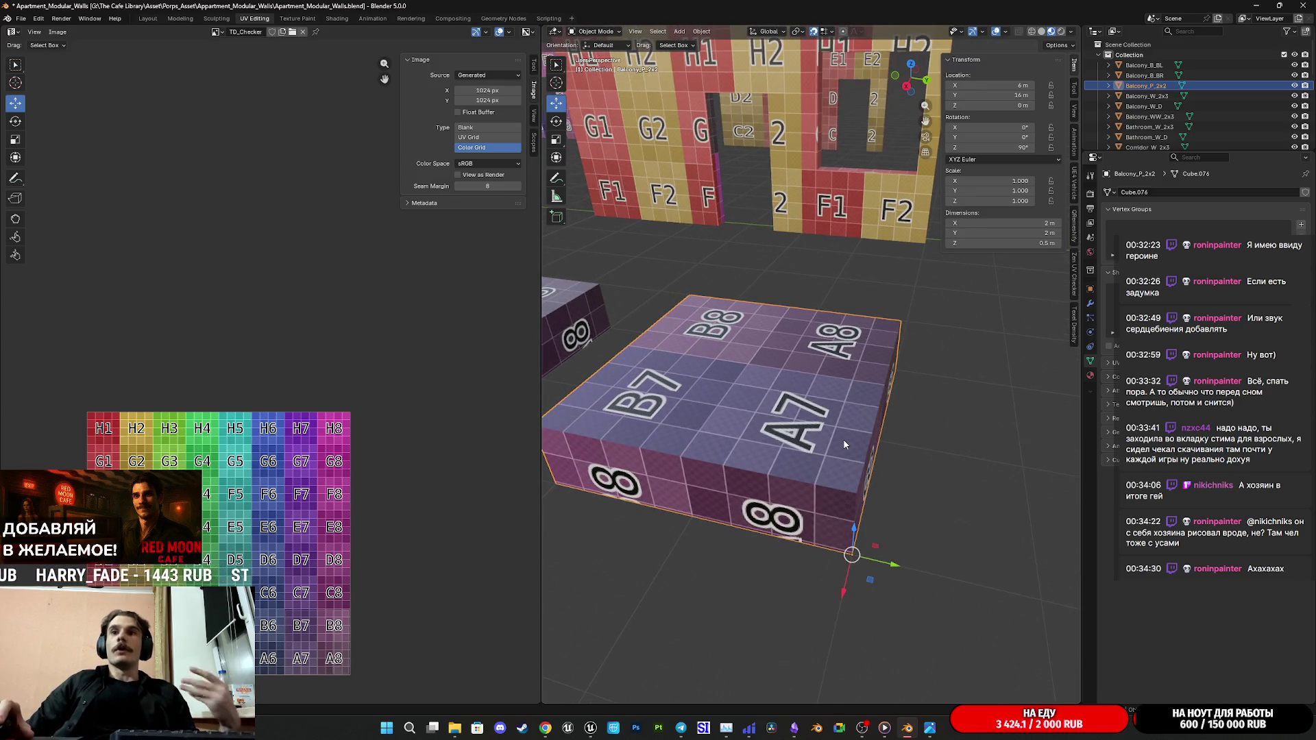
scroll(843, 444, down, 4)
Step: Bring Chrome forward and close the Seamless Converter search results tab
middle_drag(843, 442, 872, 514)
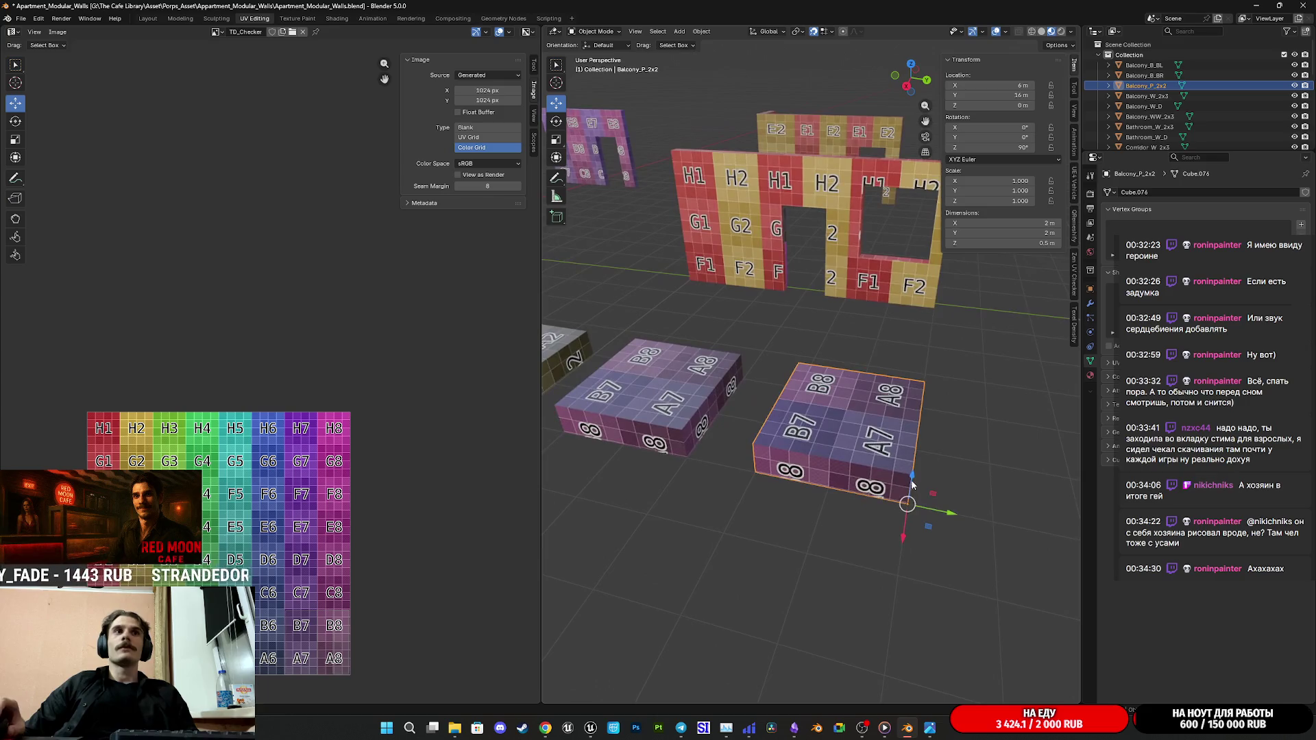
scroll(871, 514, up, 3)
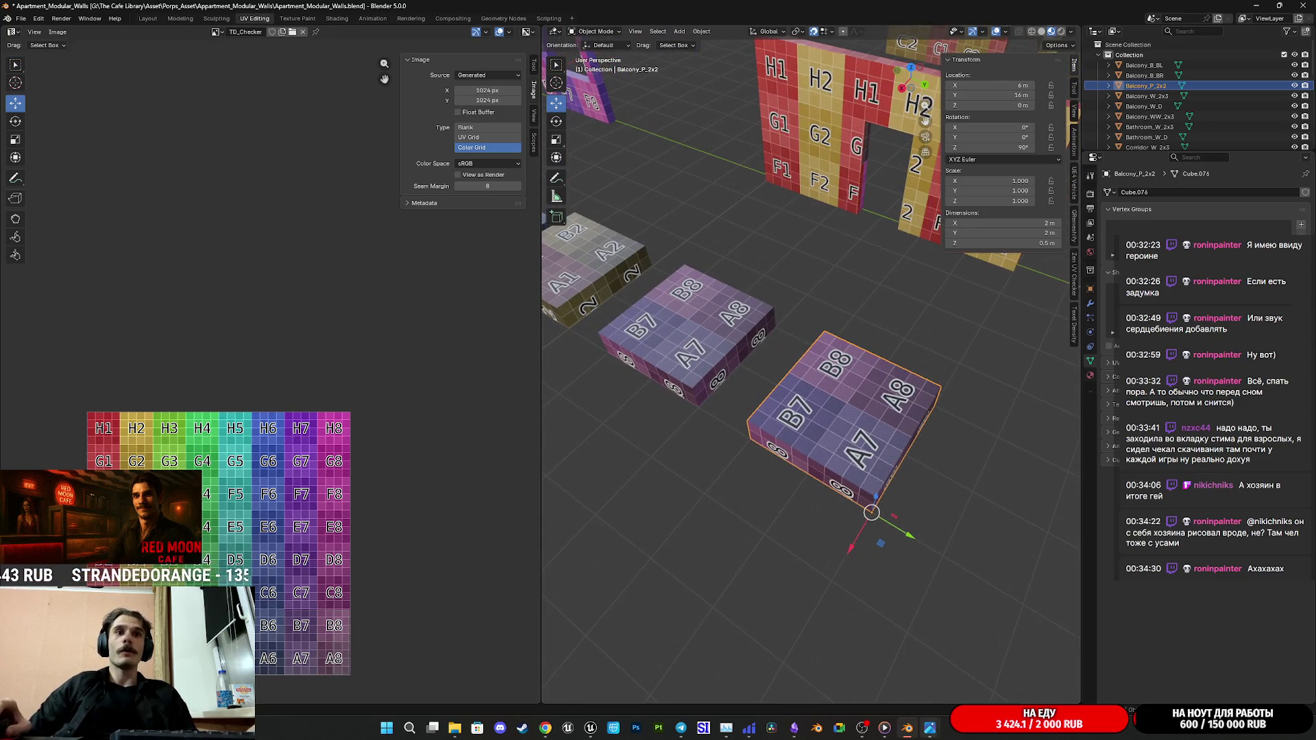
click(546, 728)
scroll(716, 564, down, 2)
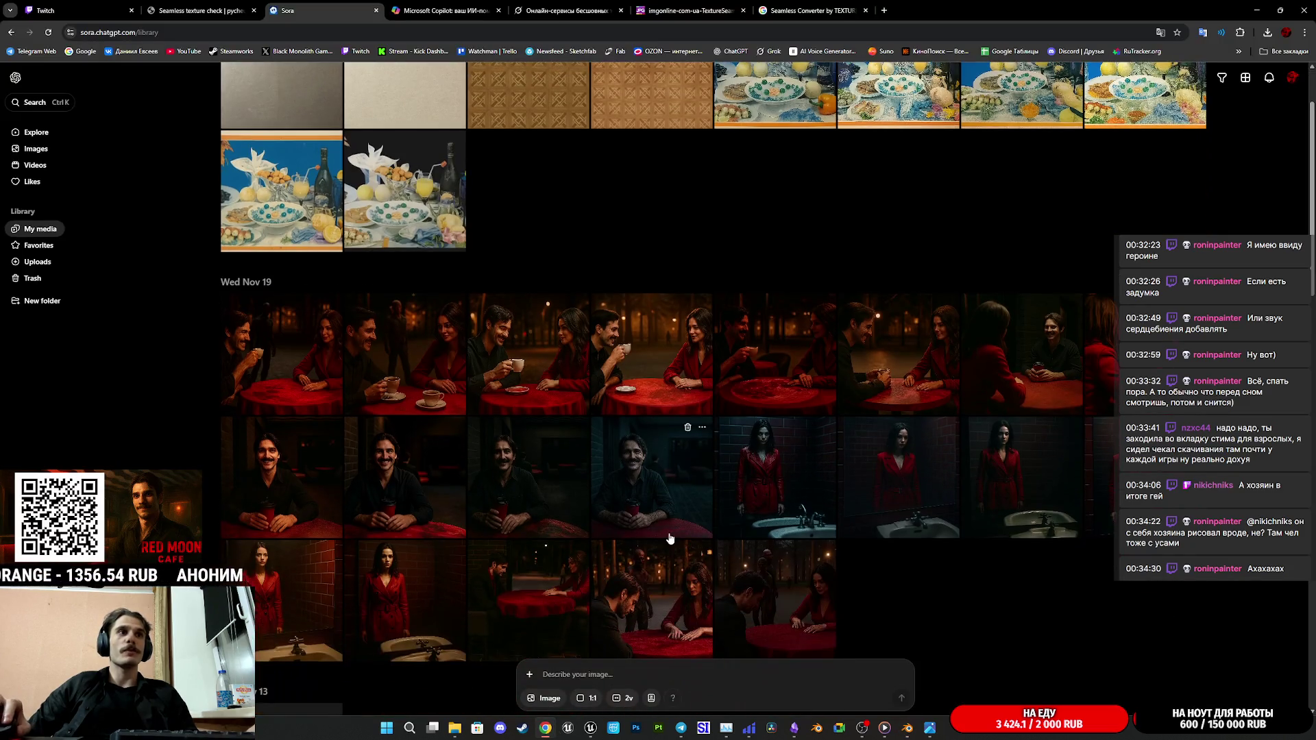
scroll(676, 533, up, 2)
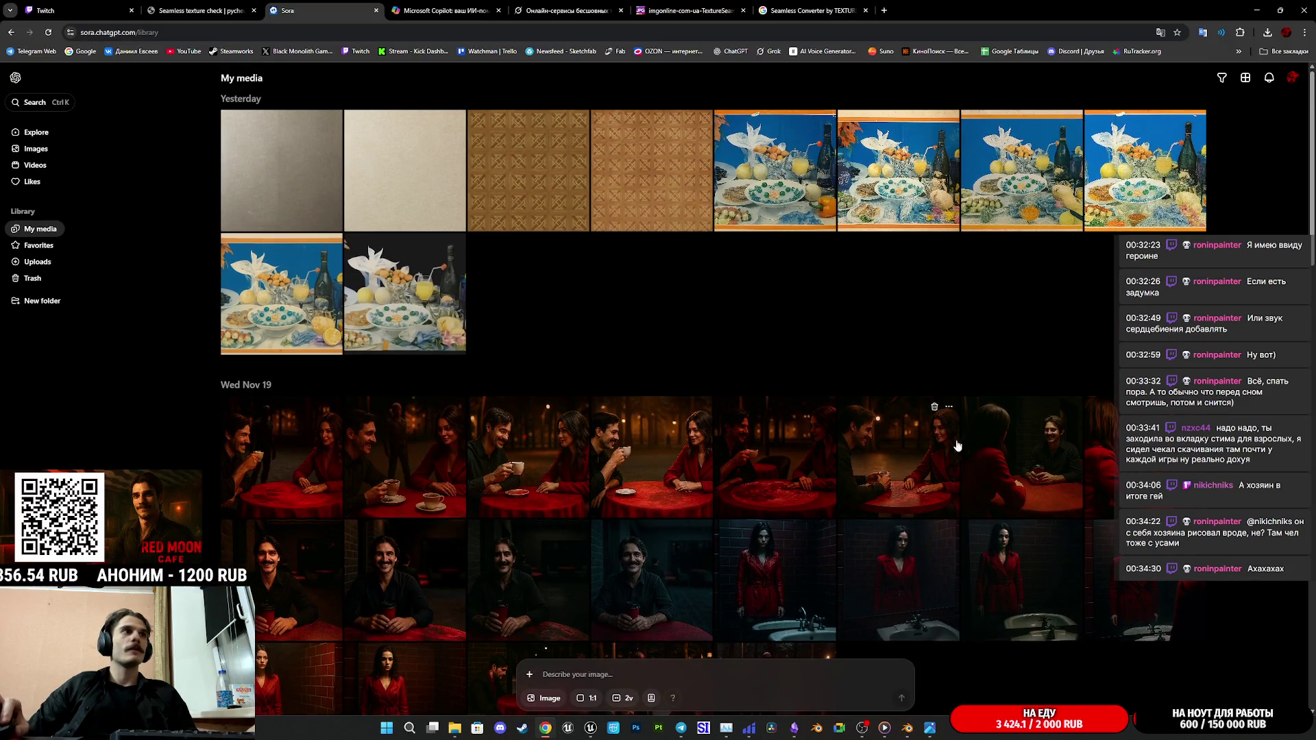
click(812, 9)
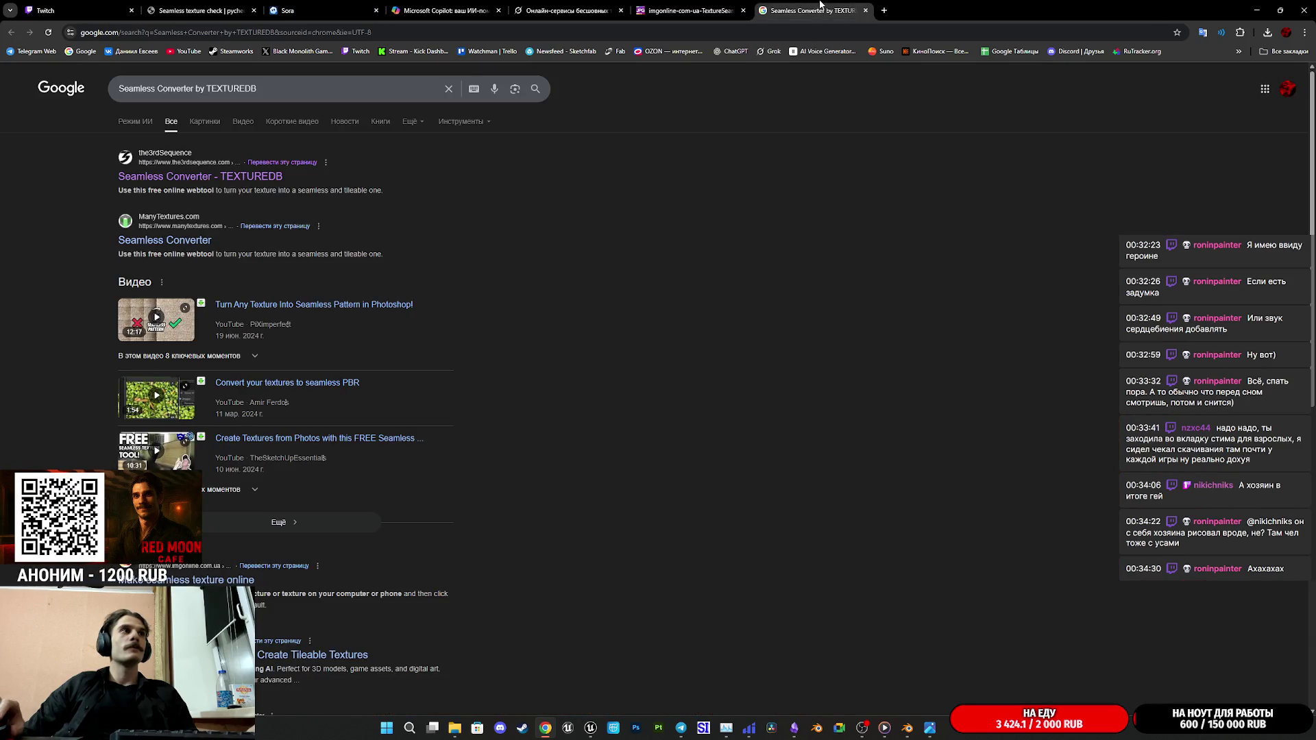
middle_click(820, 8)
Step: Browse the Grok, Copilot, Sora, Texture Checker and Twitch tabs, then return to Unreal Engine
click(565, 10)
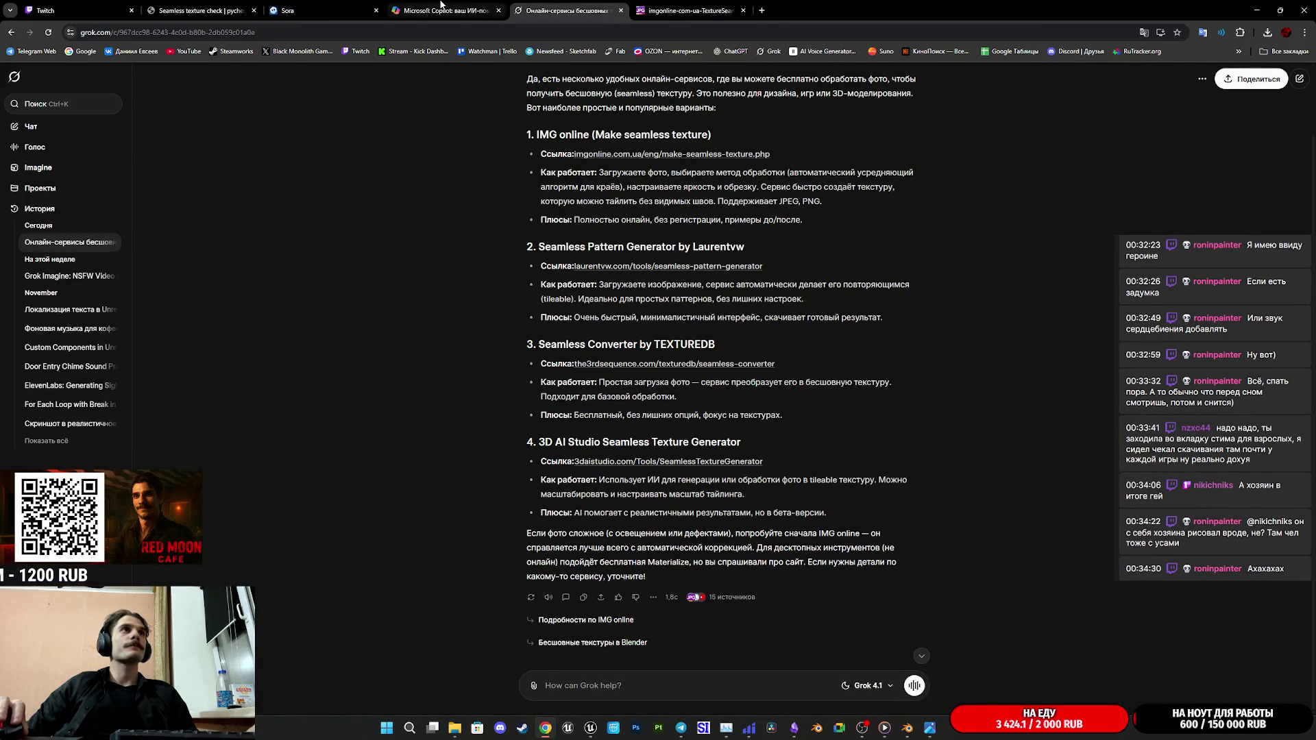
click(441, 9)
click(319, 9)
click(200, 9)
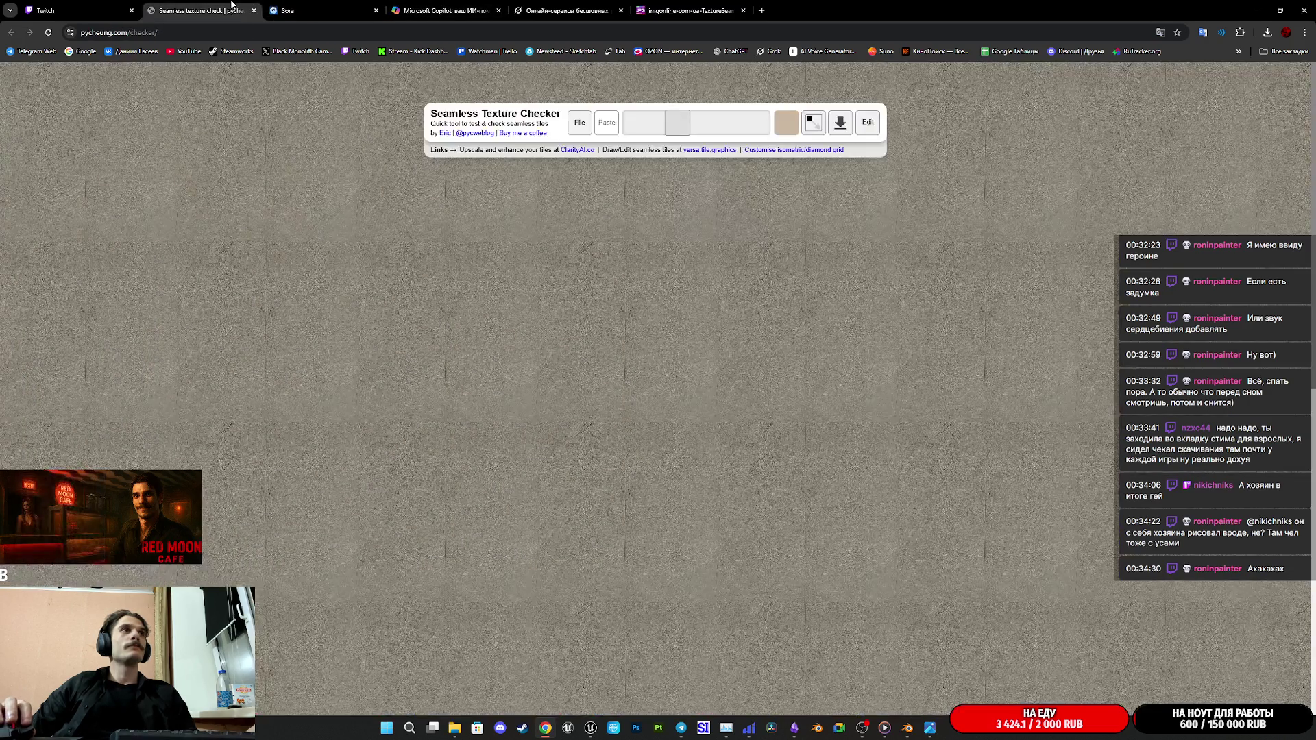
click(96, 6)
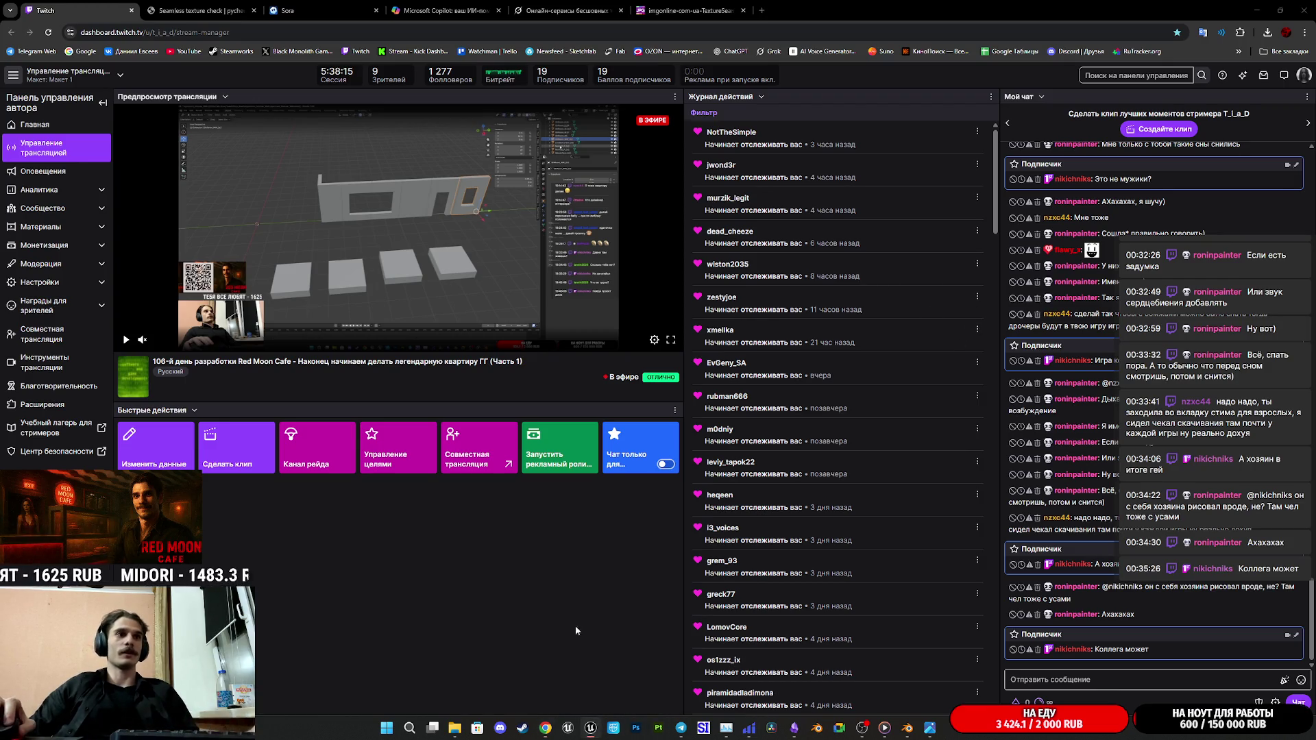
click(590, 728)
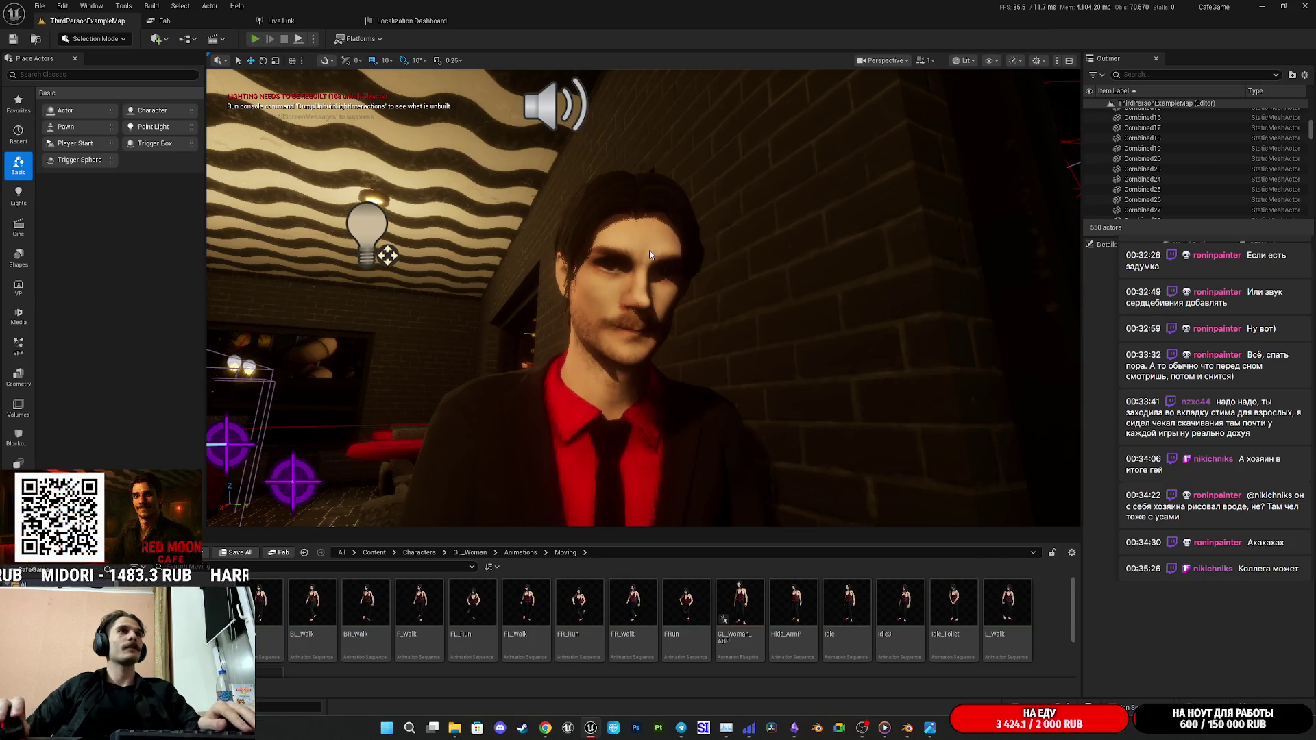
key(alt+p)
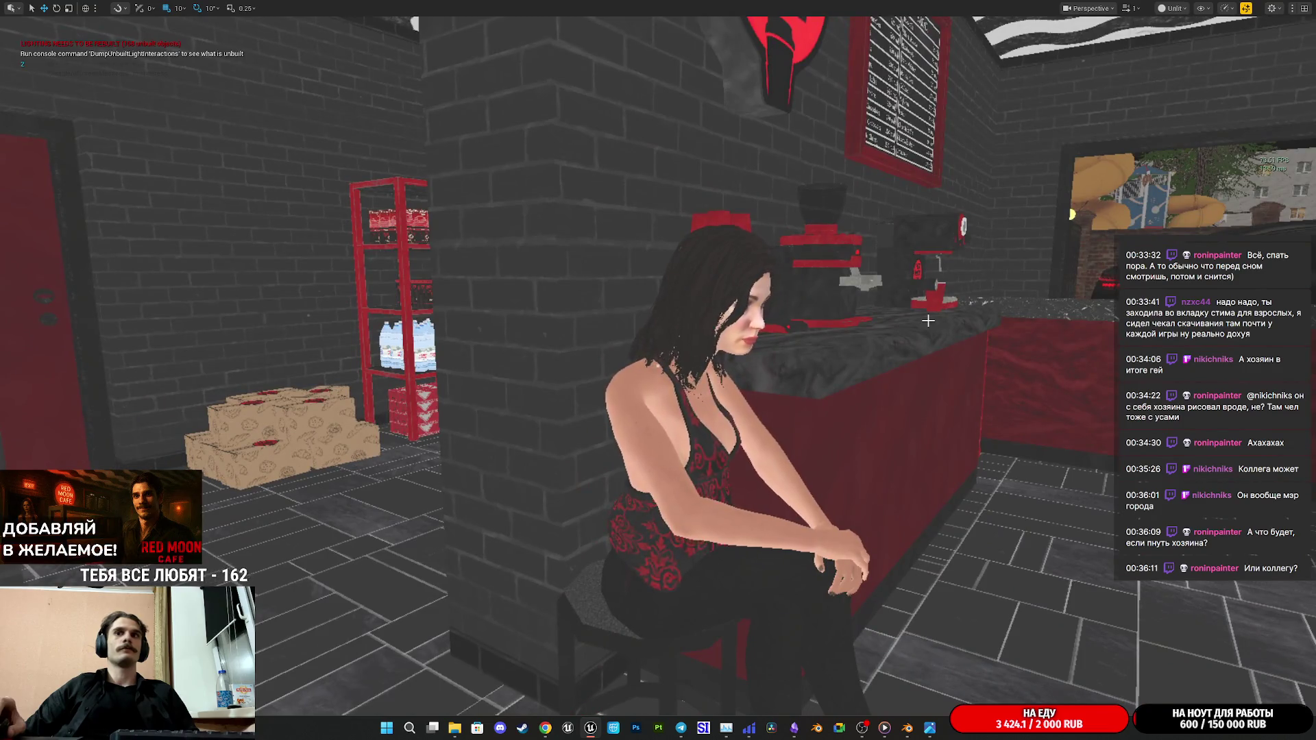
key(Escape)
key(F11)
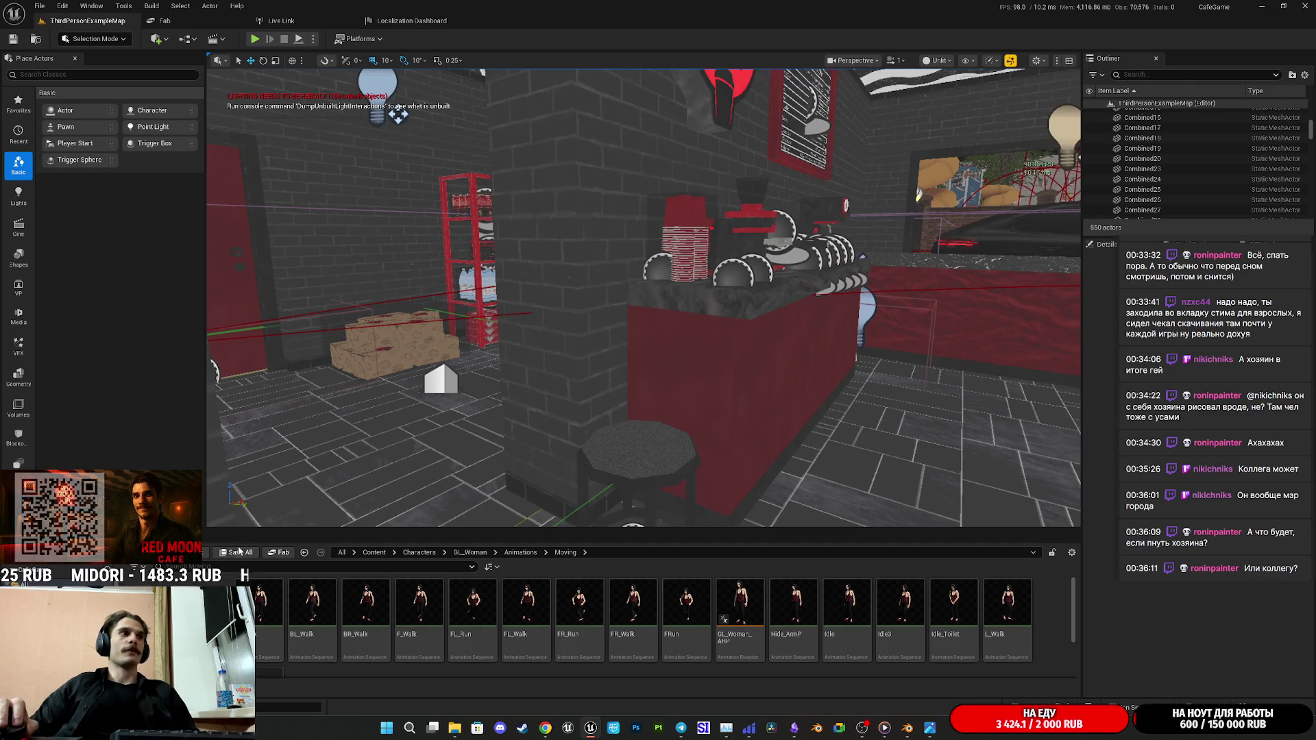
Step: Bring the Twitch stream dashboard back to the front over Unreal
click(546, 729)
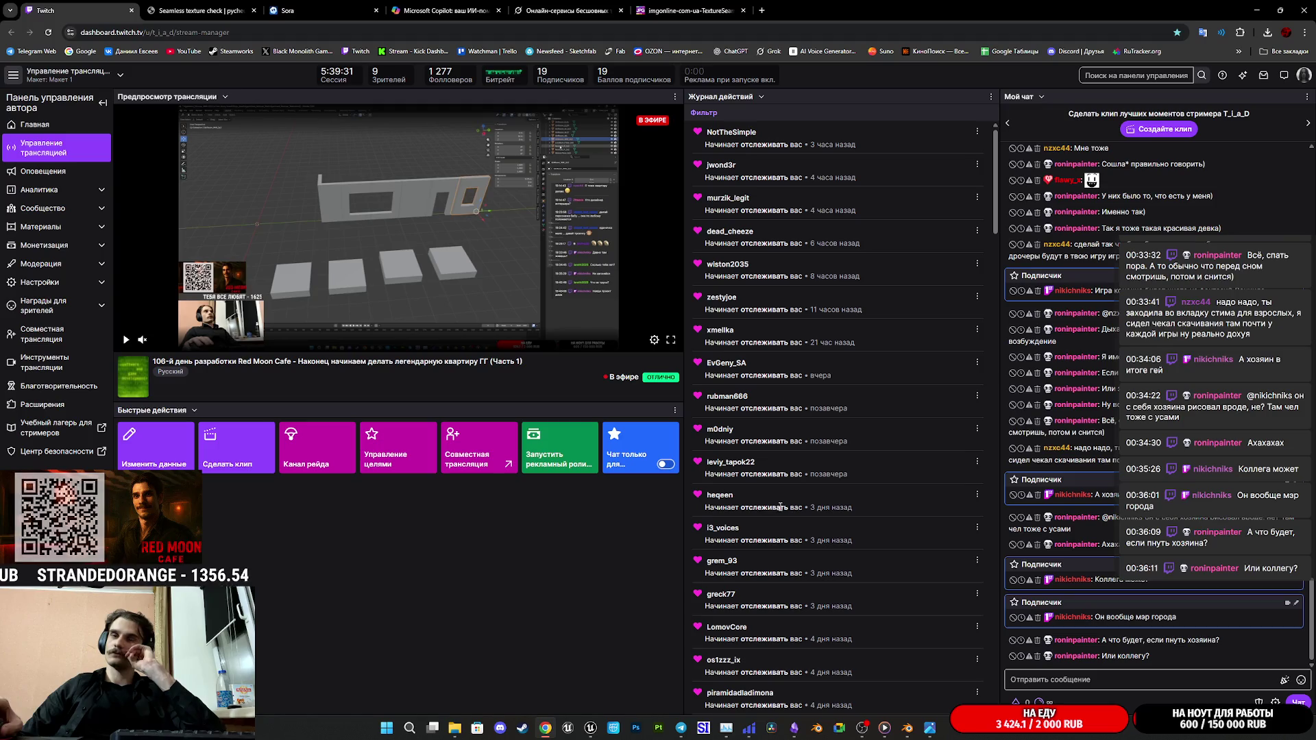
mouse_move(682, 728)
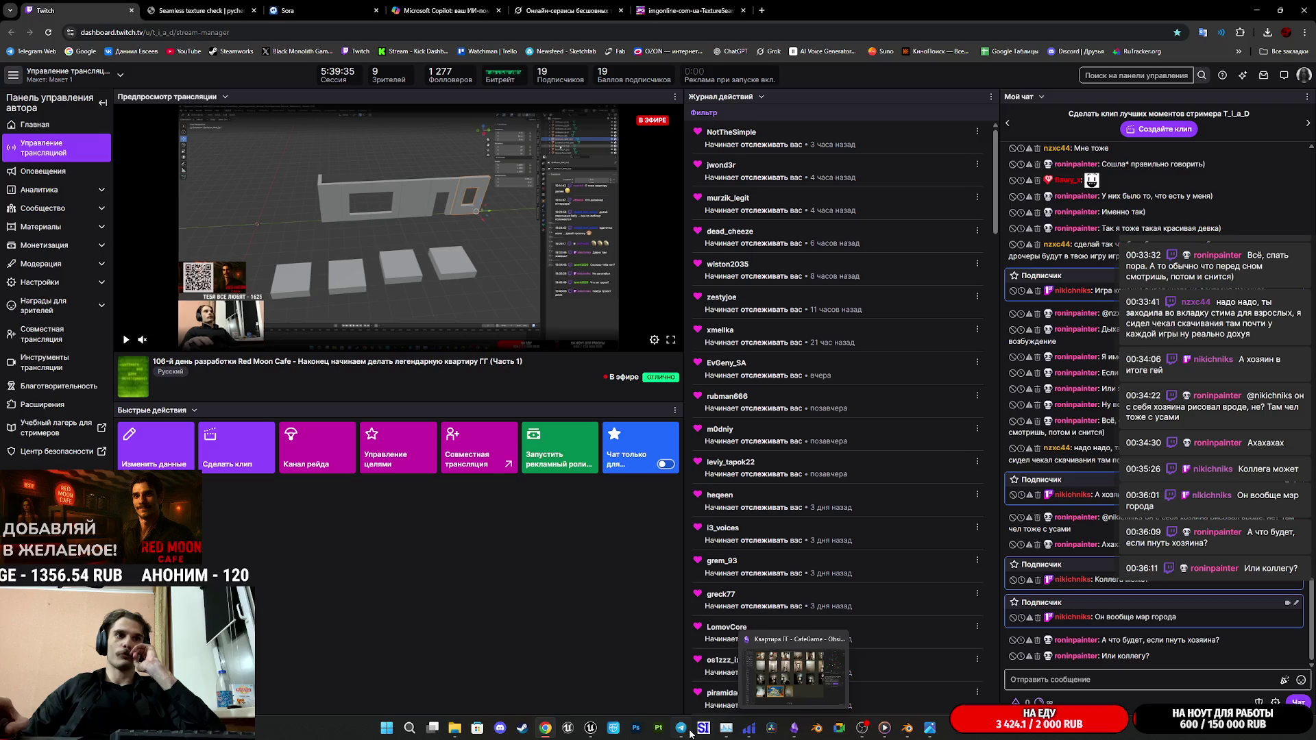
click(592, 730)
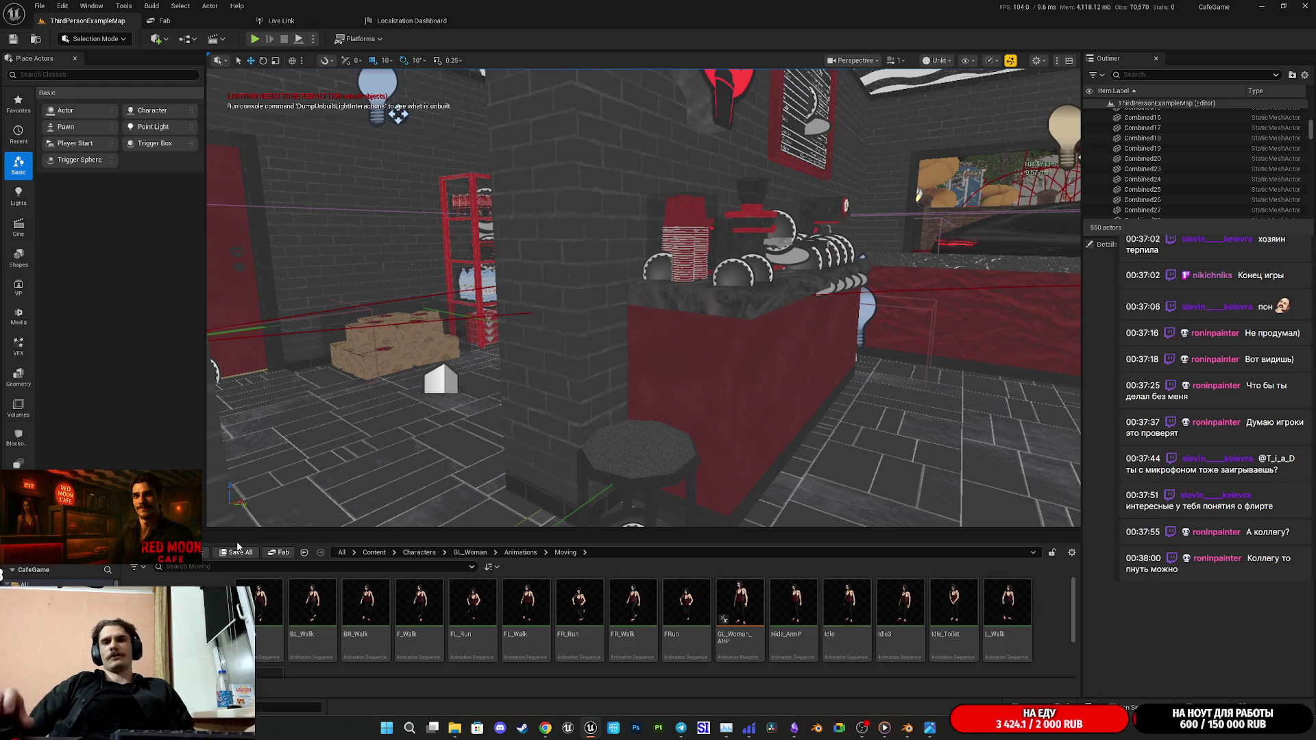
click(545, 728)
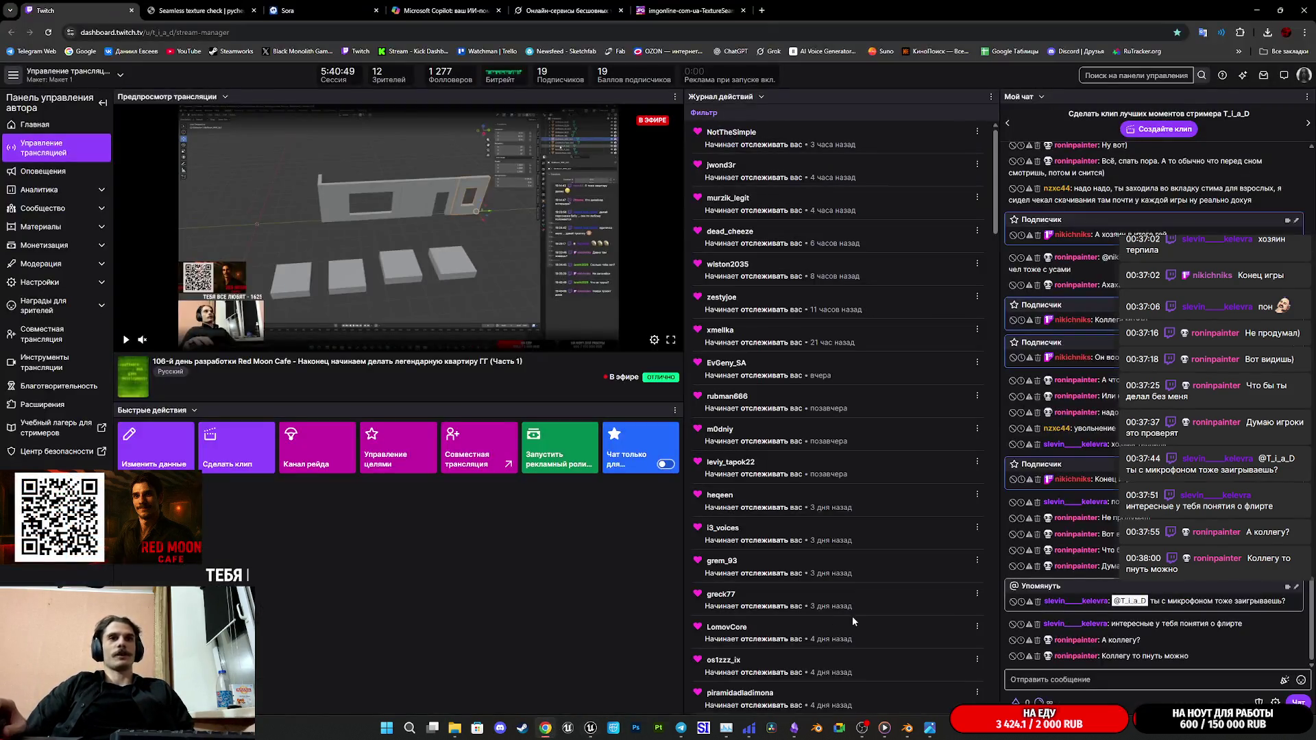
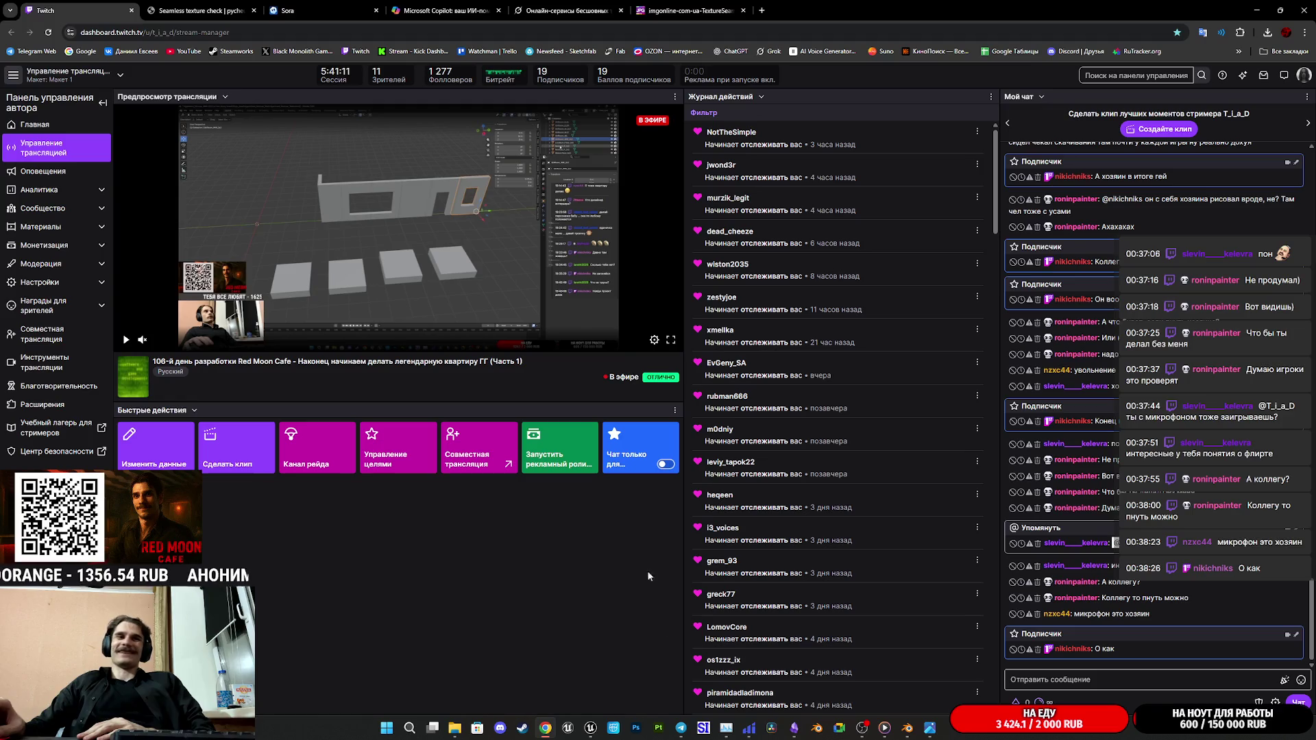
Step: Switch from the stream dashboard to Blender, clear the selection and save the apartment walls file
click(911, 728)
click(961, 534)
key(ctrl+s)
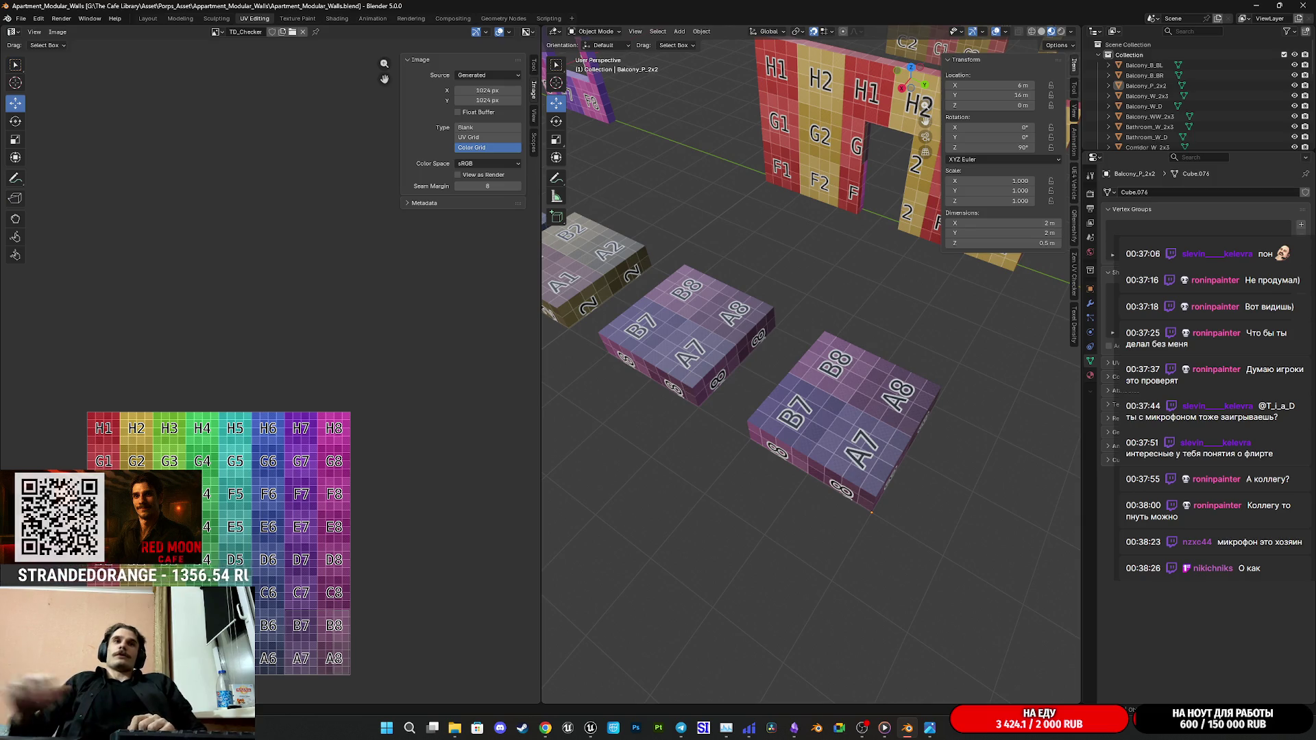
Step: Save again and review the window-hole wall, Kitchen_WW_2x3, WC_W_D and Corridor_WL pieces
key(ctrl+s)
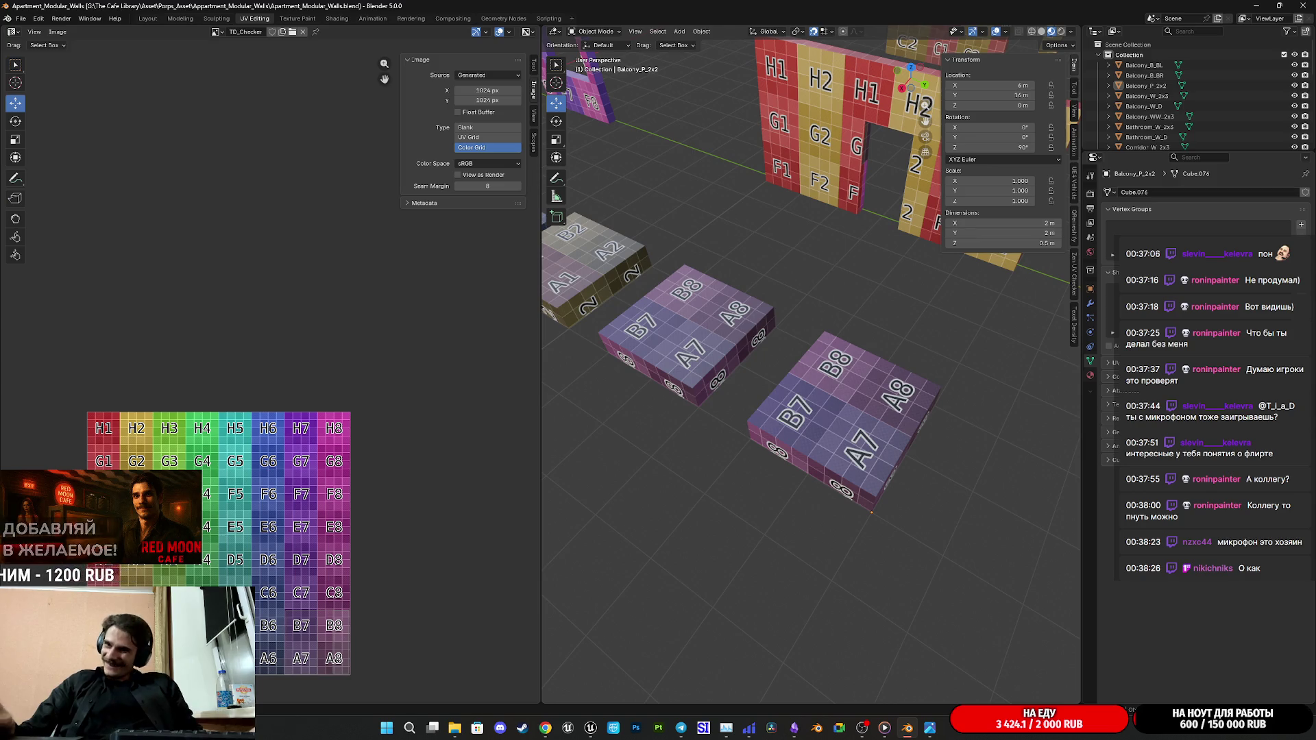
scroll(870, 415, down, 3)
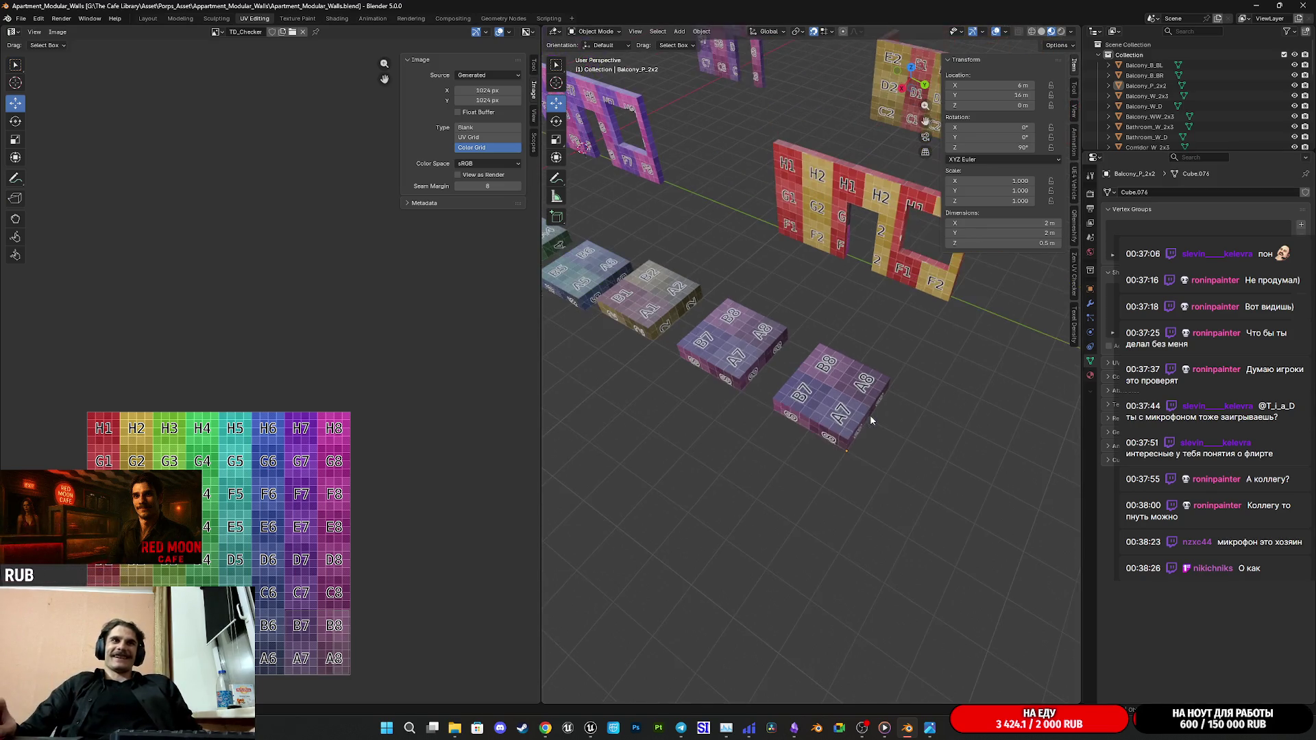
key(ctrl+s)
mouse_move(849, 405)
middle_down()
mouse_move(896, 452)
mouse_move(869, 455)
middle_up()
click(868, 456)
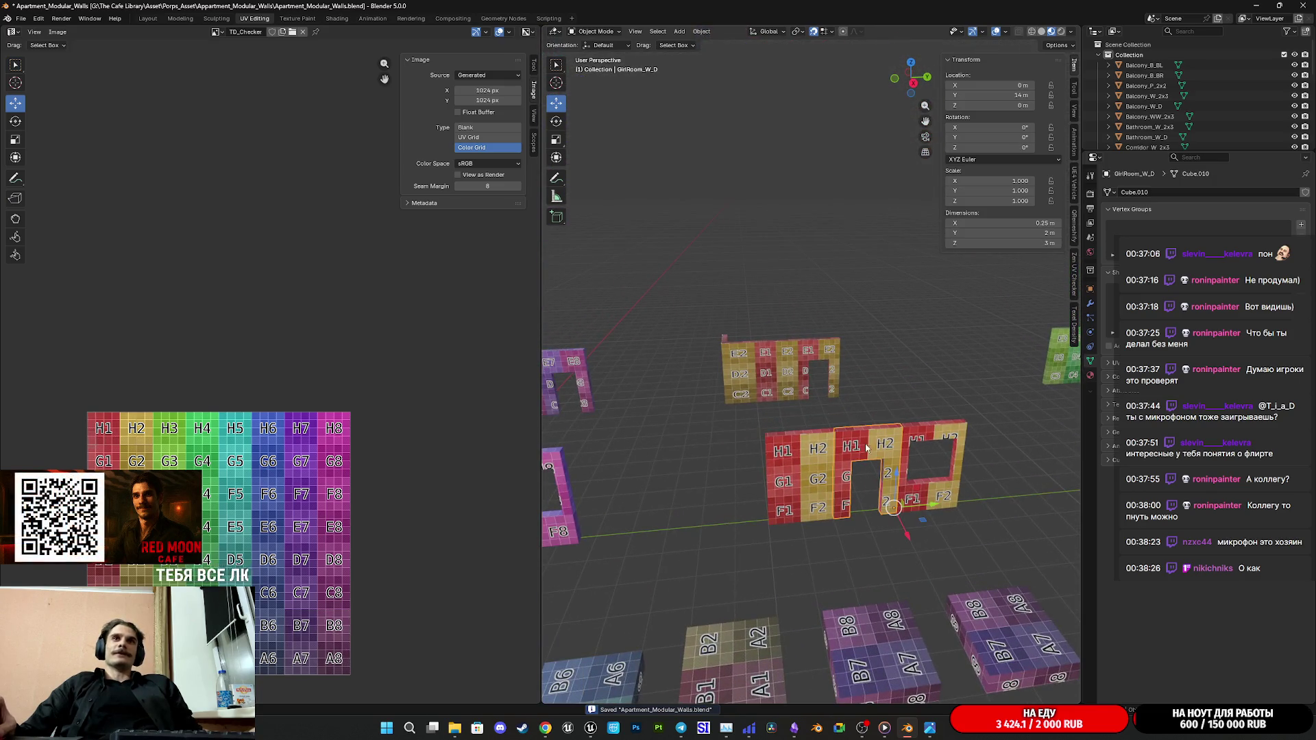
shift+middle_drag(1024, 294, 906, 410)
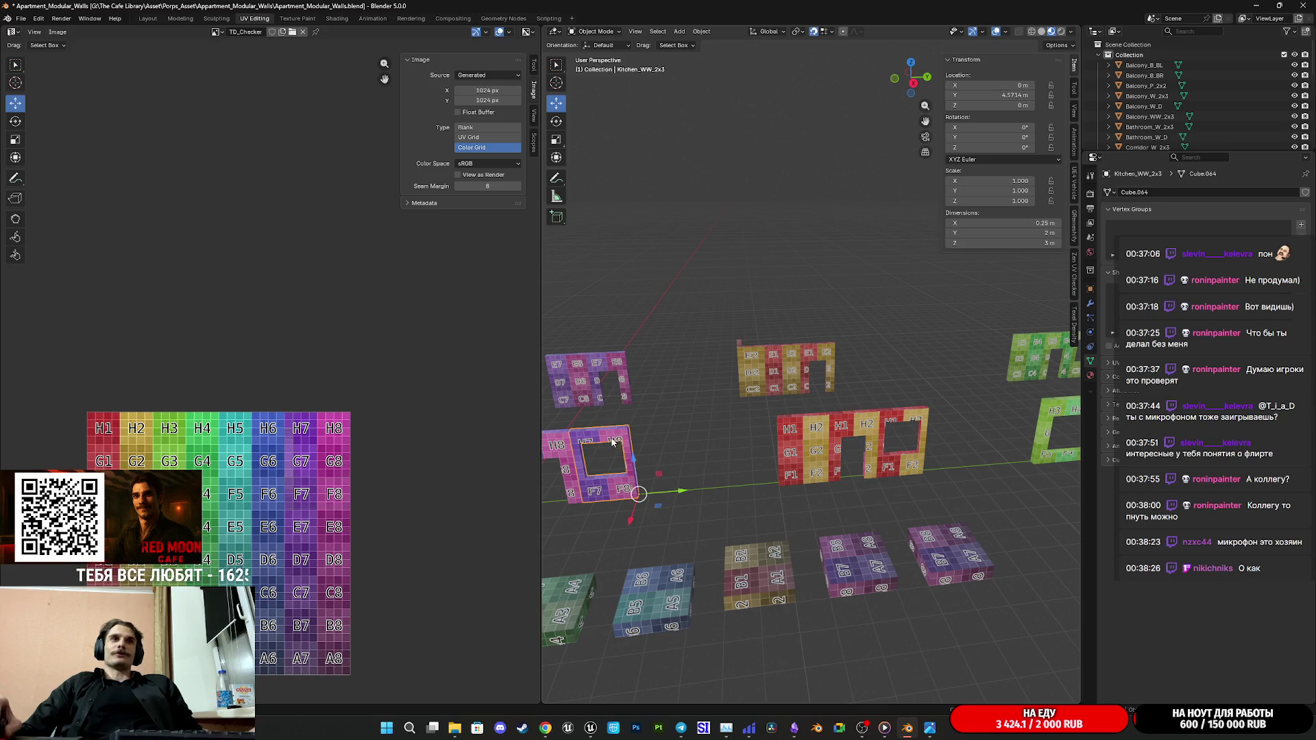
click(772, 442)
shift+middle_drag(809, 414, 885, 413)
click(782, 355)
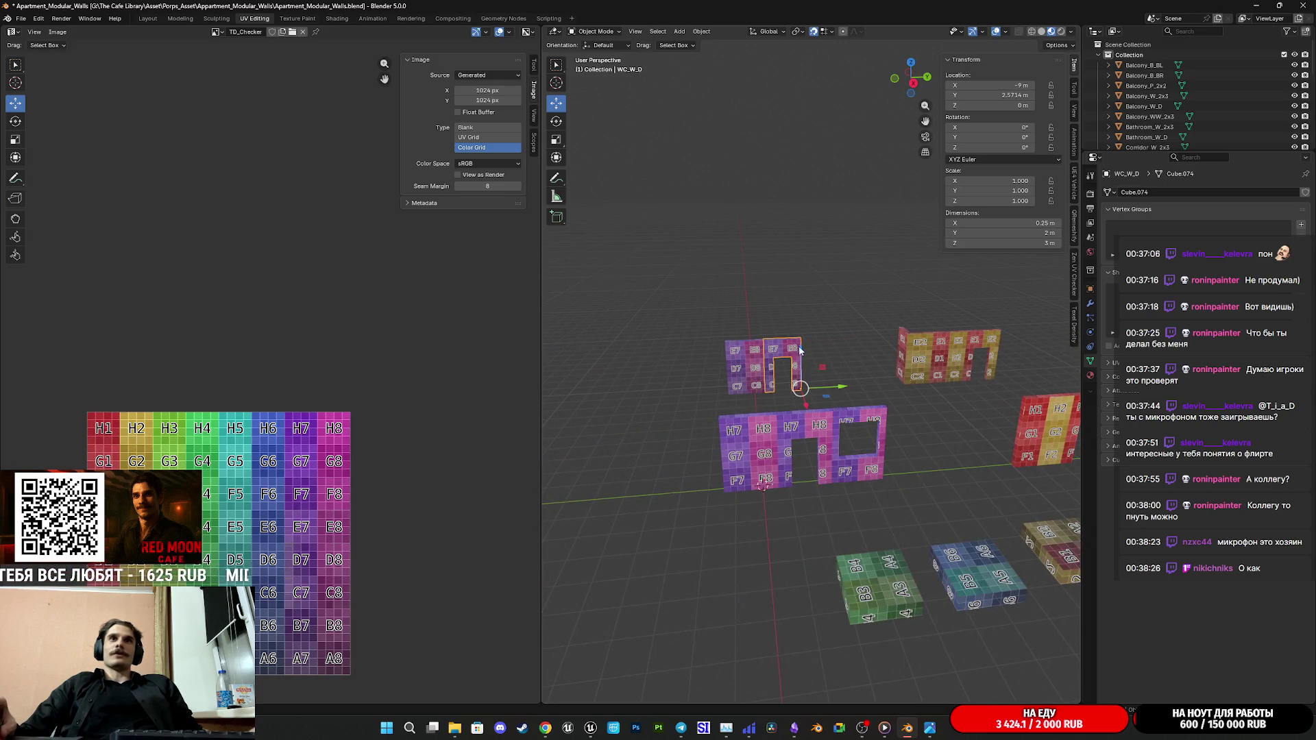
shift+middle_drag(837, 354, 721, 371)
click(735, 370)
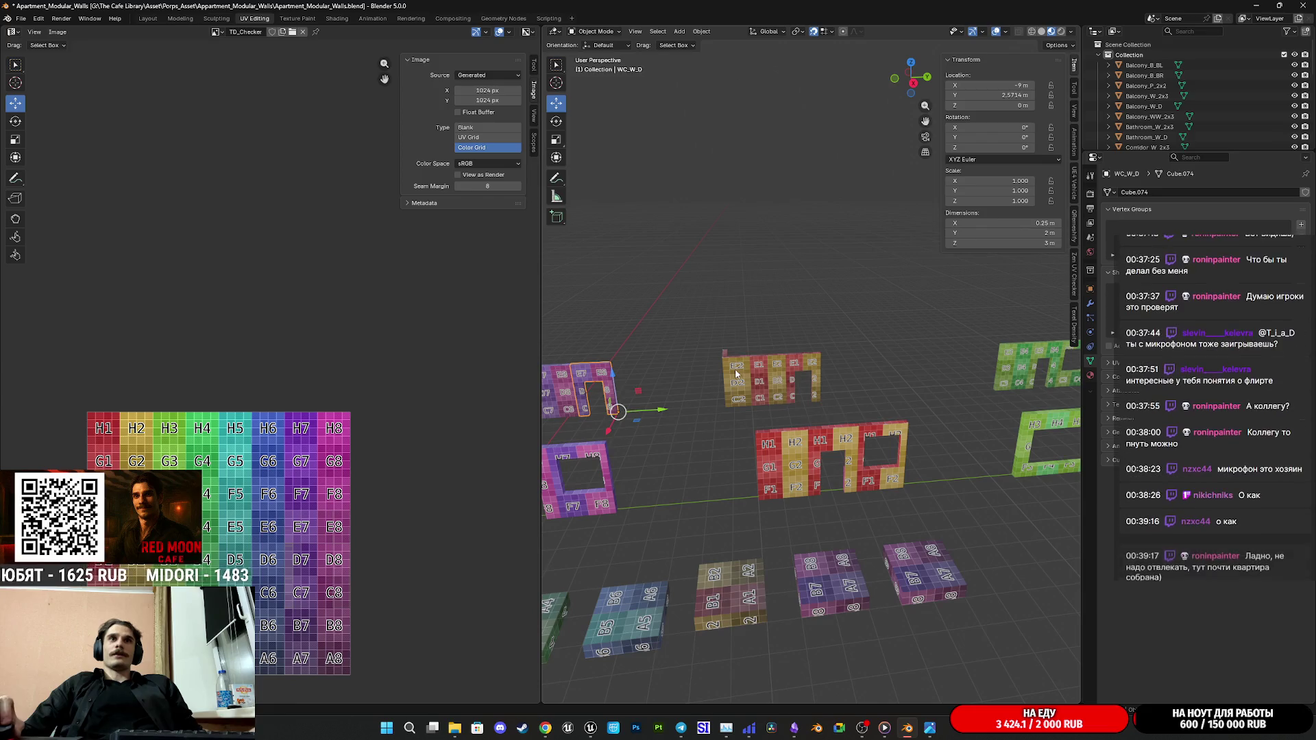
Step: Review the Balcony_W_2x3, Hall_W_2x3, Granny_W_D, Bathroom_W_2x3 and Granny_W_2x3 walls
shift+middle_drag(881, 388, 772, 432)
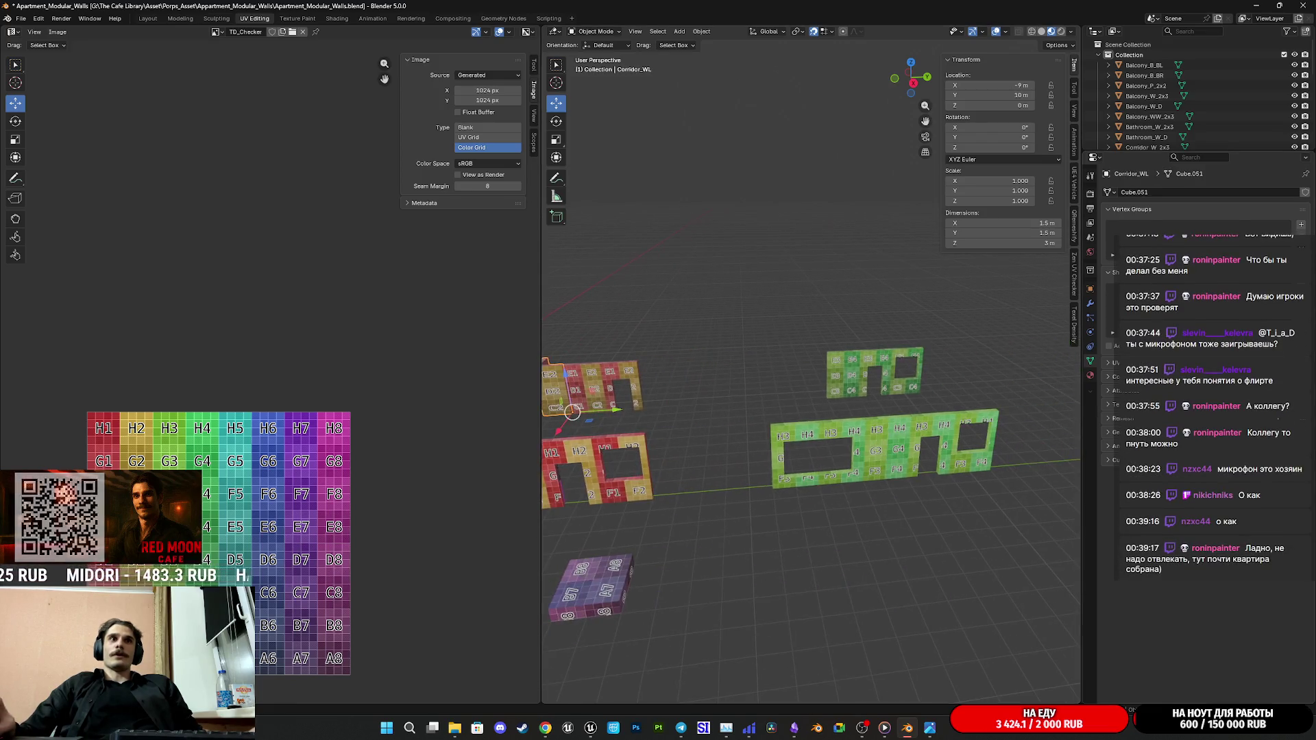
click(875, 434)
mouse_move(876, 435)
middle_down()
mouse_move(589, 465)
mouse_move(997, 464)
middle_up()
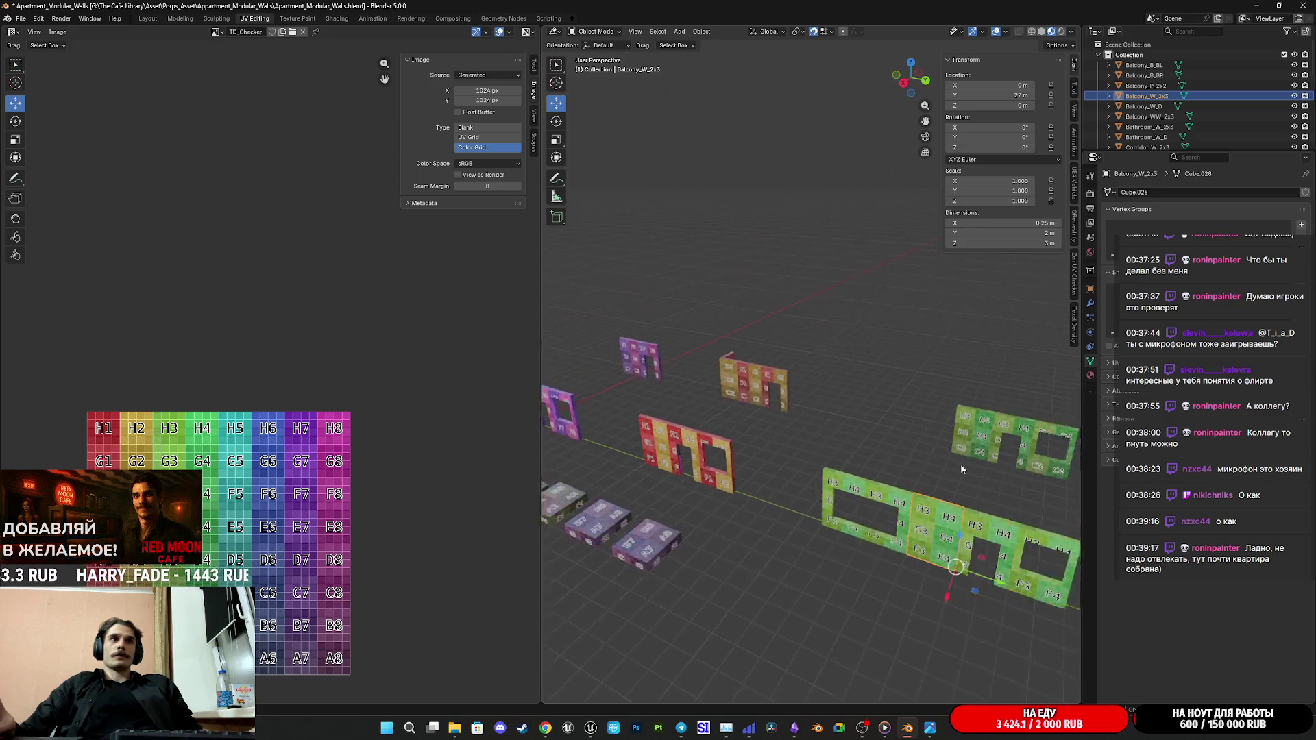
click(933, 427)
middle_drag(873, 416, 793, 432)
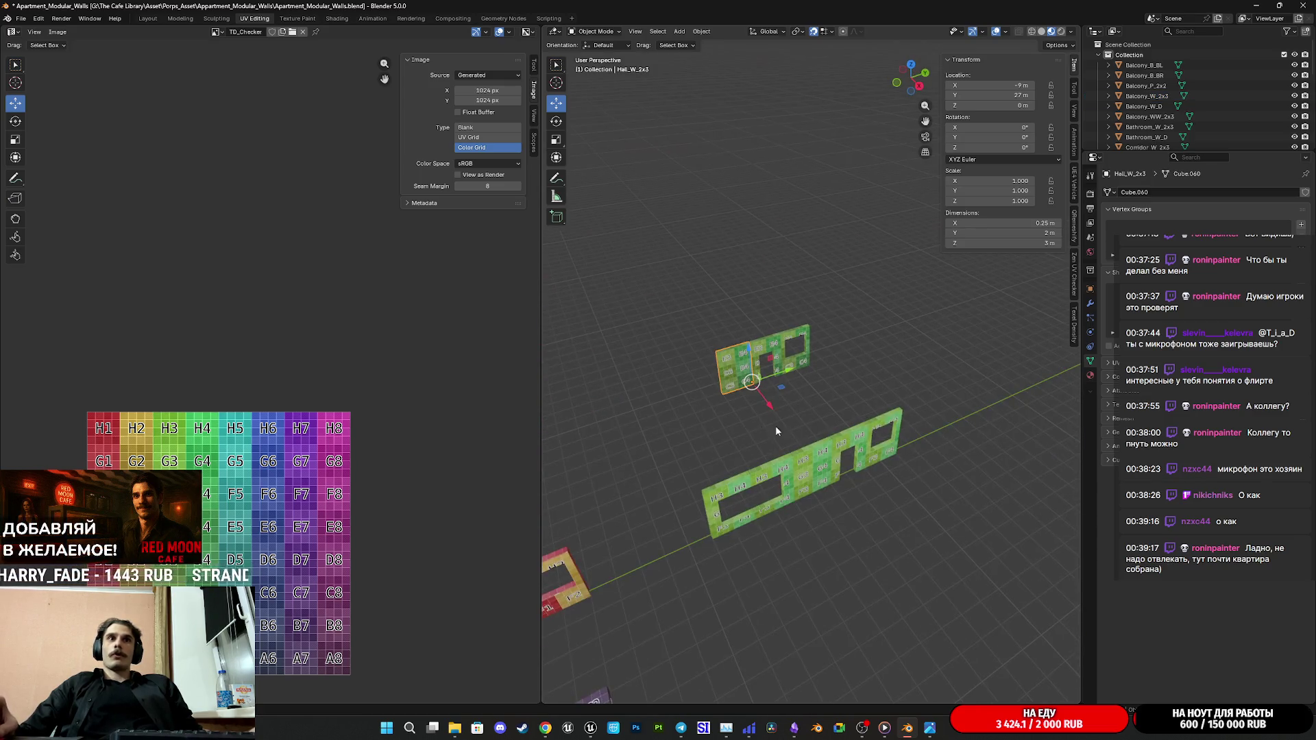
mouse_move(700, 441)
middle_down()
mouse_move(629, 427)
mouse_move(1000, 411)
mouse_move(624, 427)
middle_up()
shift+middle_drag(874, 412, 761, 432)
click(758, 477)
click(766, 385)
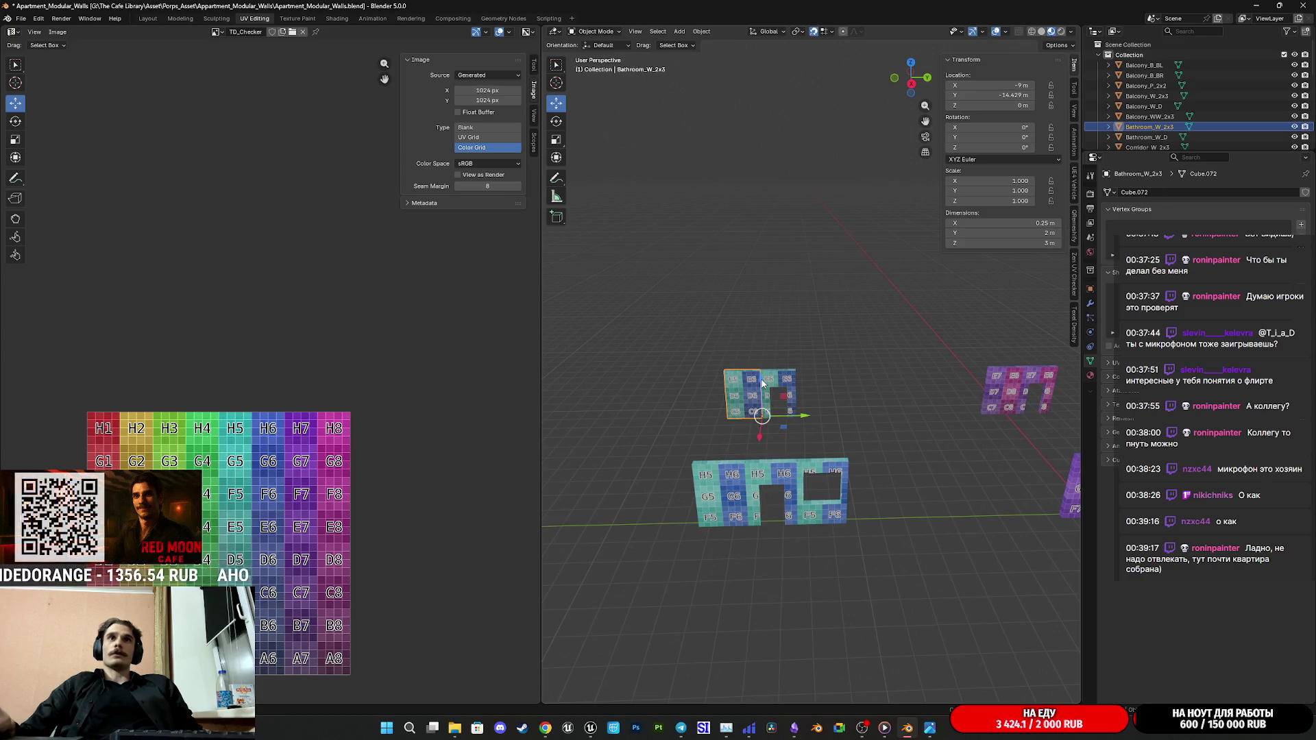
shift+middle_drag(828, 414, 793, 419)
click(781, 479)
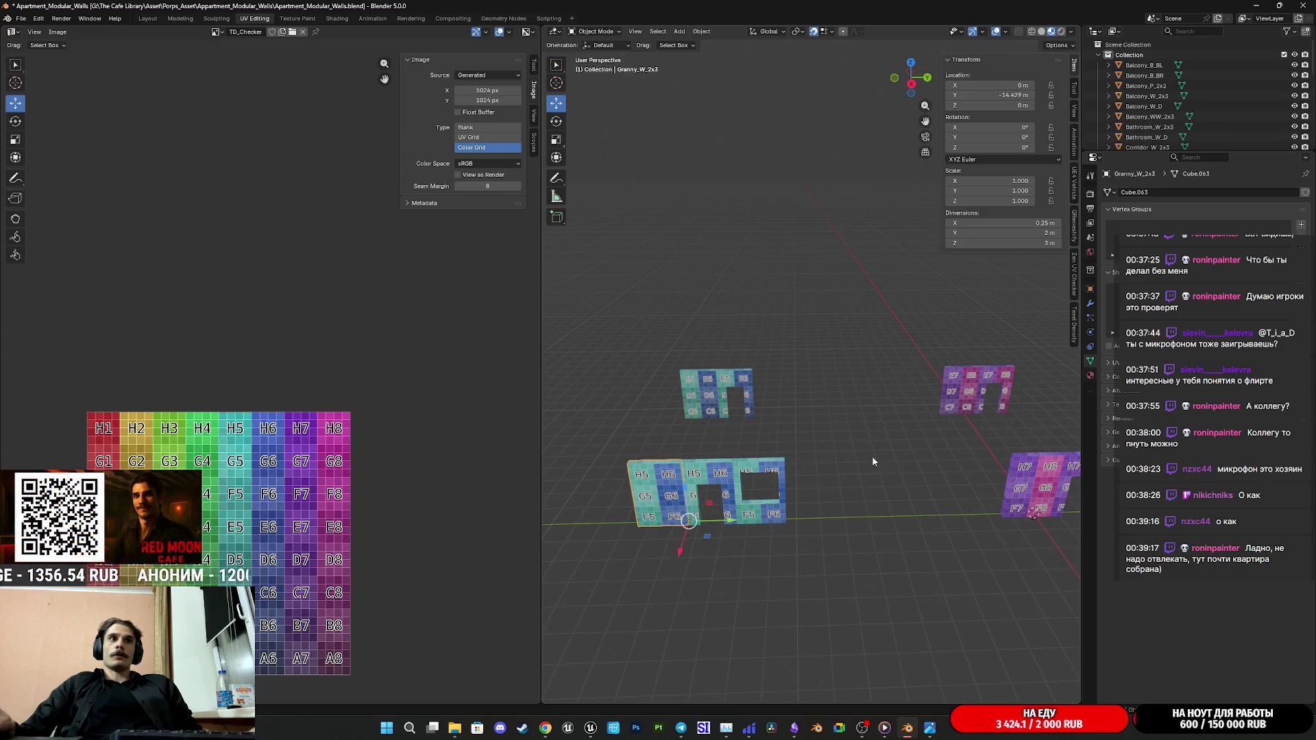
shift+middle_drag(864, 457, 790, 459)
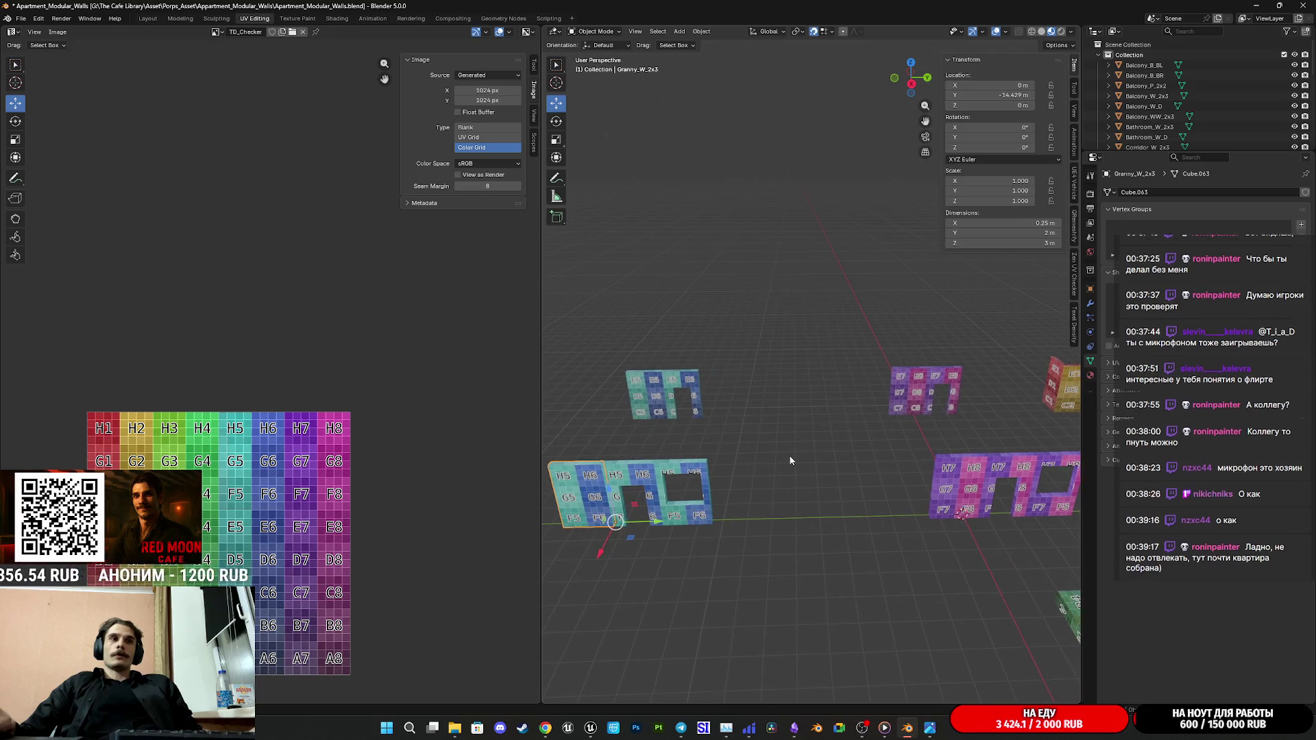
Step: Delete the three chosen magenta wall pieces from the scene
shift+click(625, 479)
shift+click(681, 483)
key(Delete)
mouse_move(919, 466)
shift+middle_down()
mouse_move(987, 466)
mouse_move(720, 457)
mouse_move(1026, 453)
shift+middle_up()
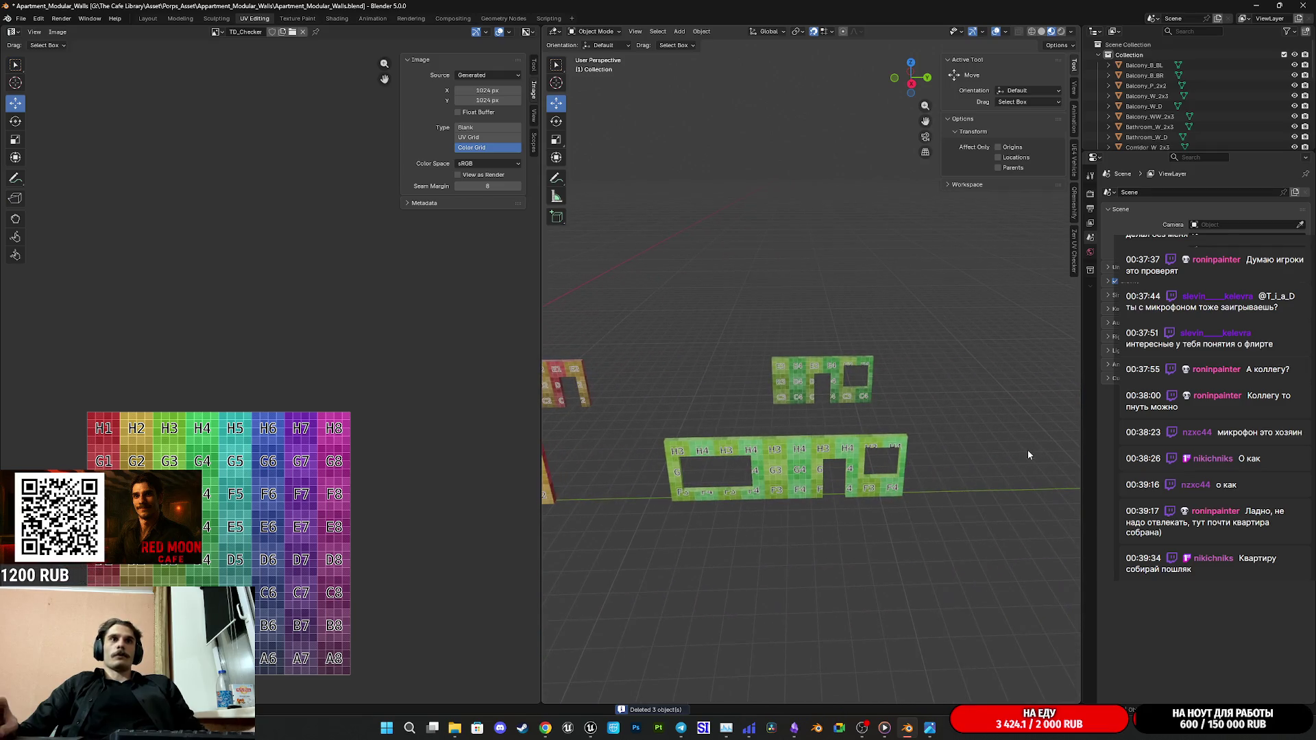
Step: Check the Hall_W_2x3, Hall_W_D and Hall_WW_2x3 walls by selecting each in turn
click(787, 376)
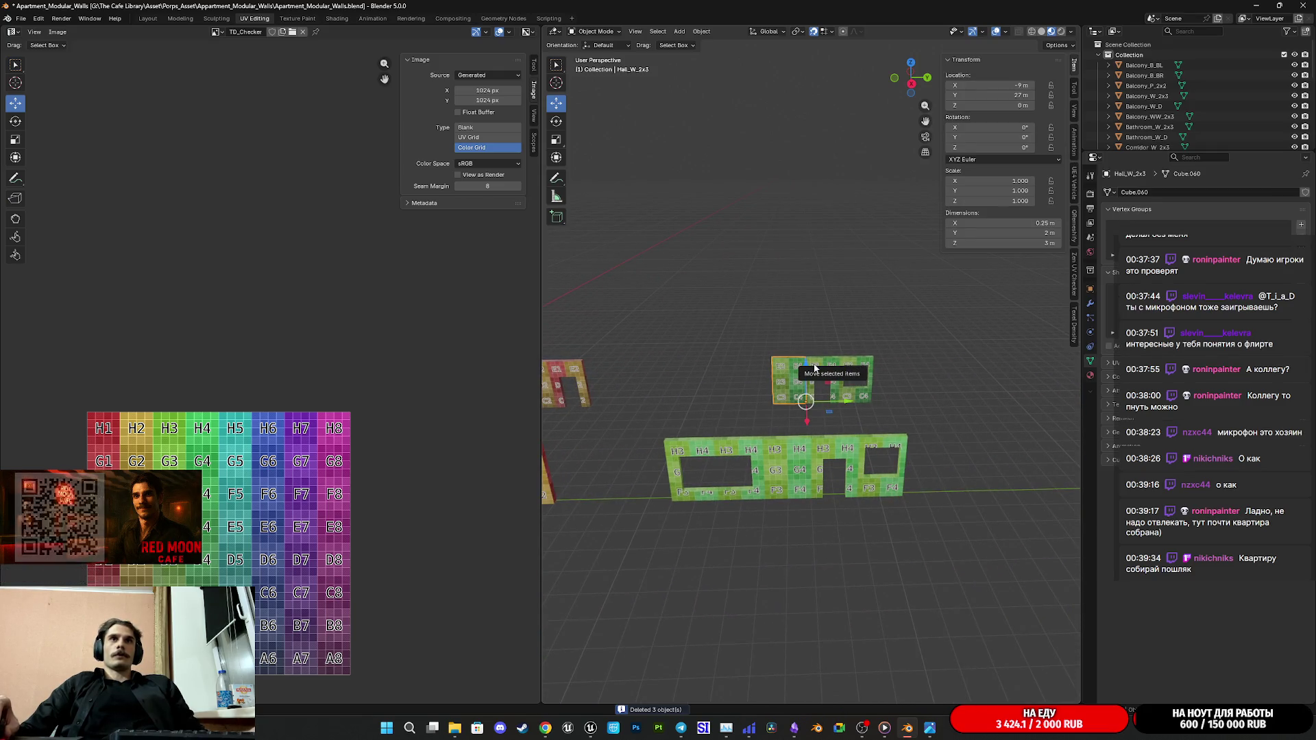
click(820, 367)
click(855, 361)
click(792, 366)
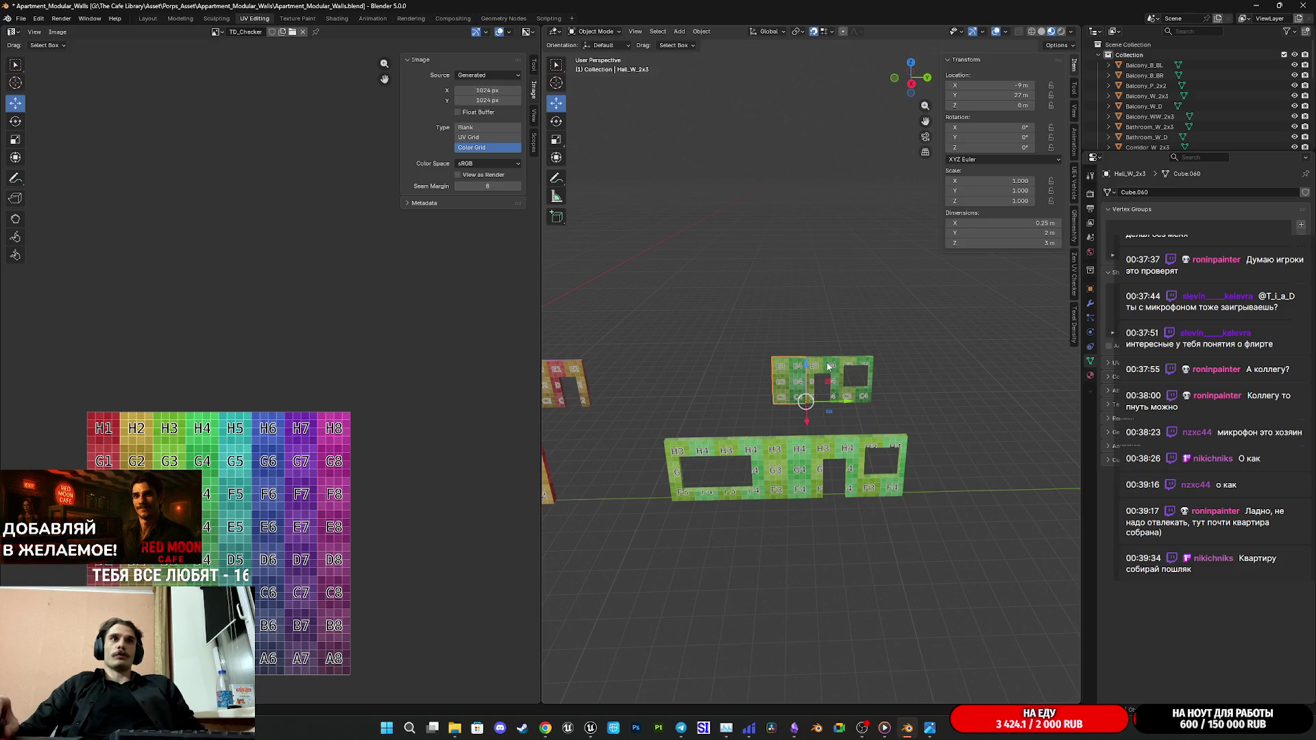
scroll(827, 368, down, 1)
scroll(828, 367, up, 1)
scroll(828, 367, up, 1)
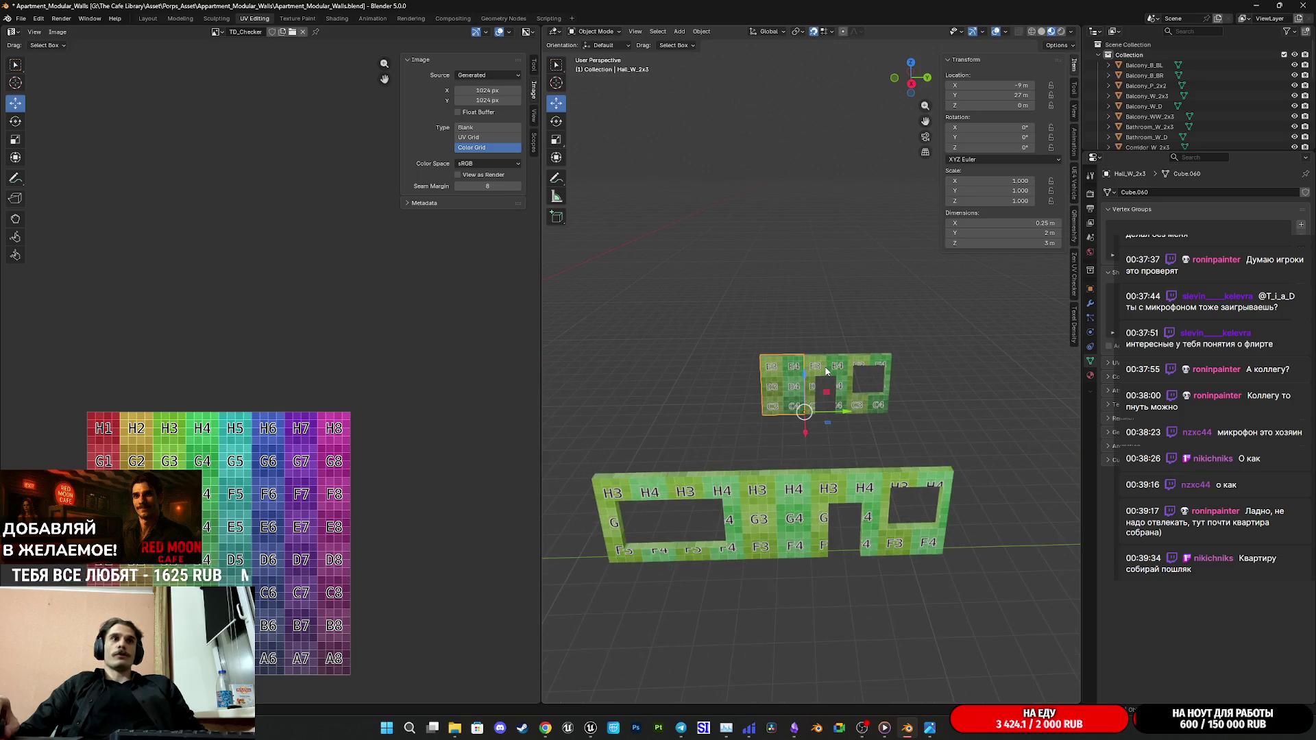
scroll(824, 375, down, 1)
click(844, 370)
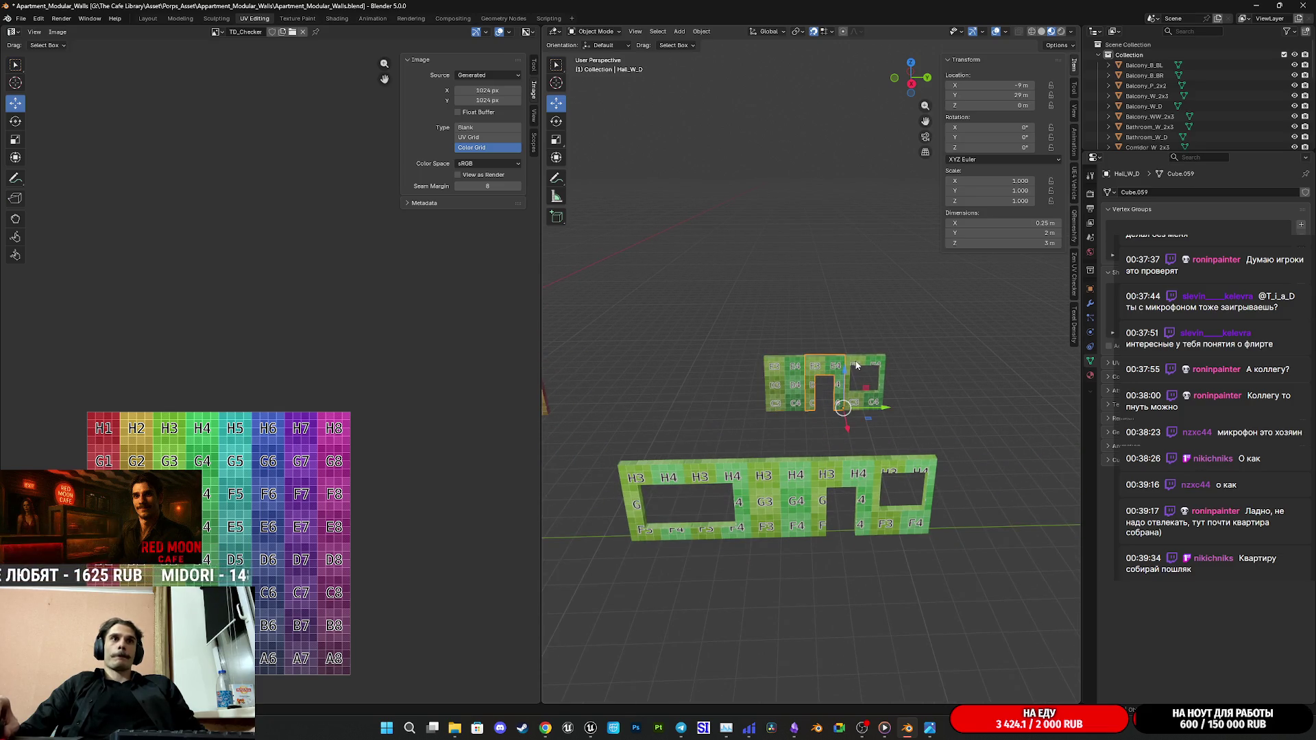
click(864, 361)
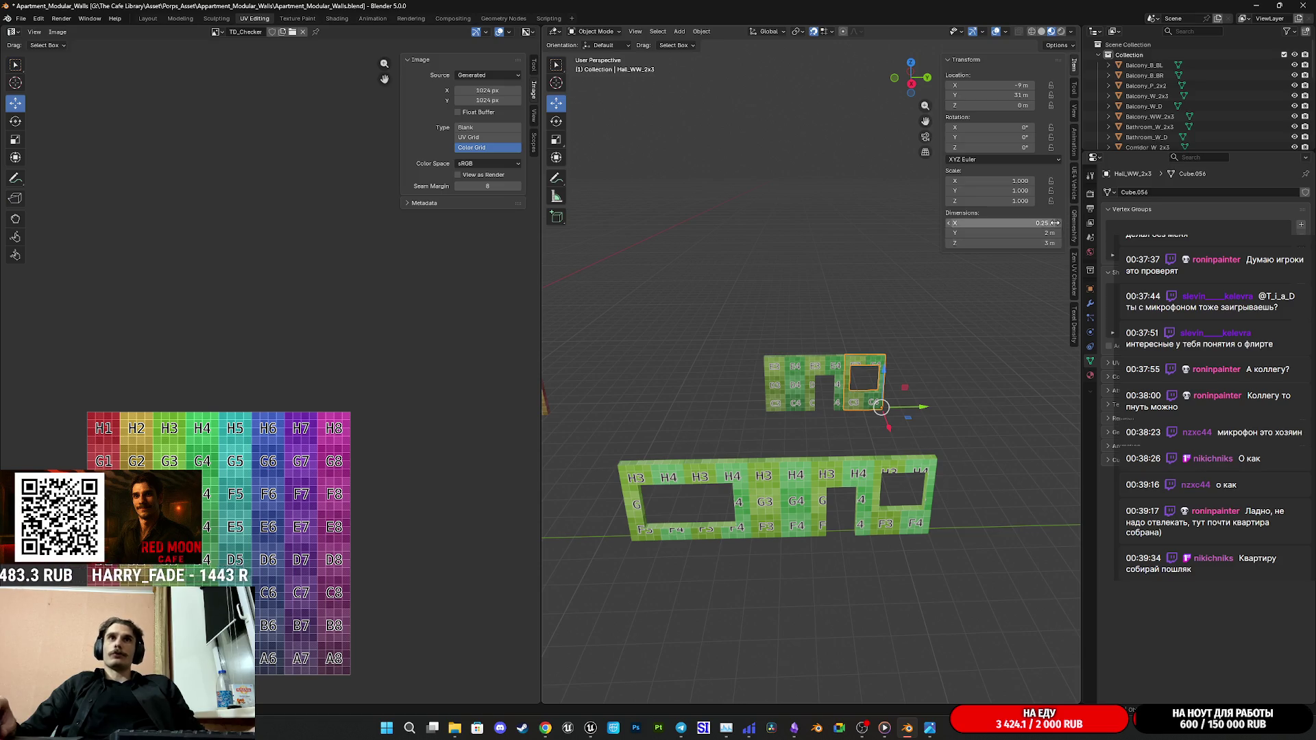
Step: Compare with Balcony_W_2x3, then open Hall_W_2x3's name in the Outliner for renaming
click(1143, 96)
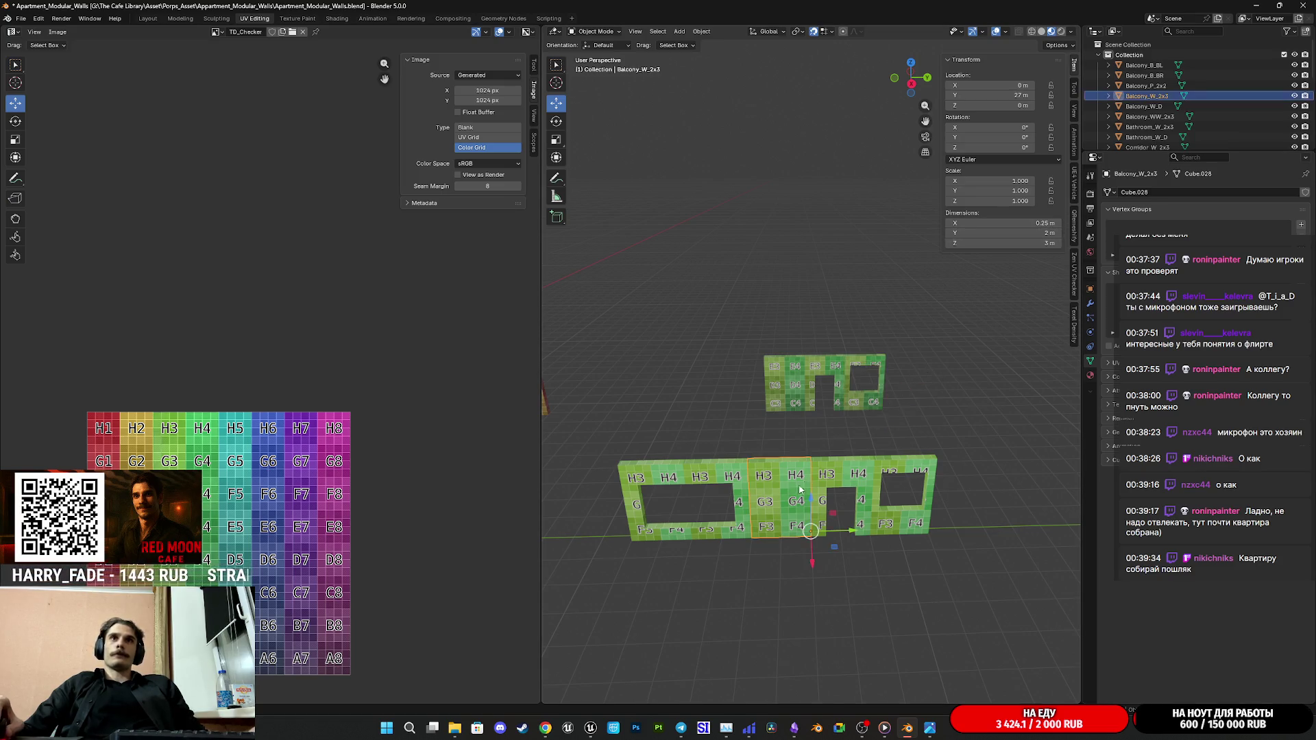
double_click(1143, 96)
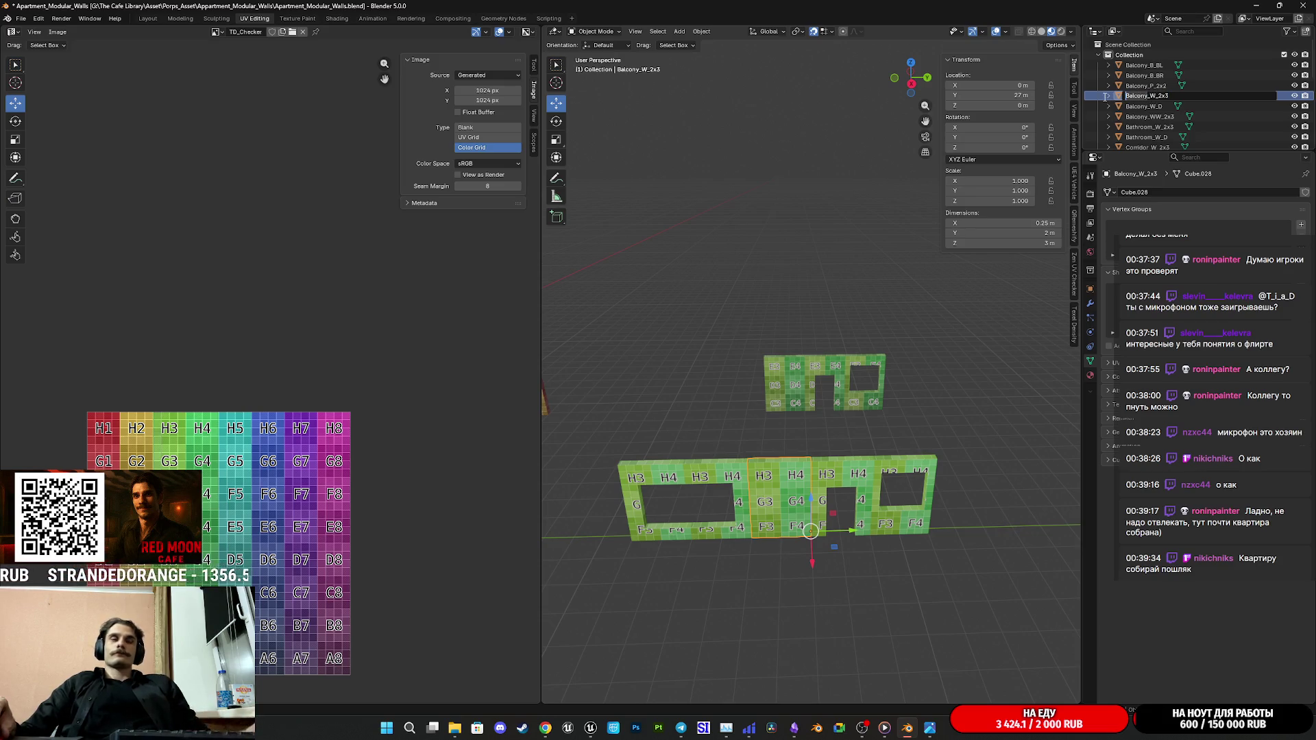
click(804, 385)
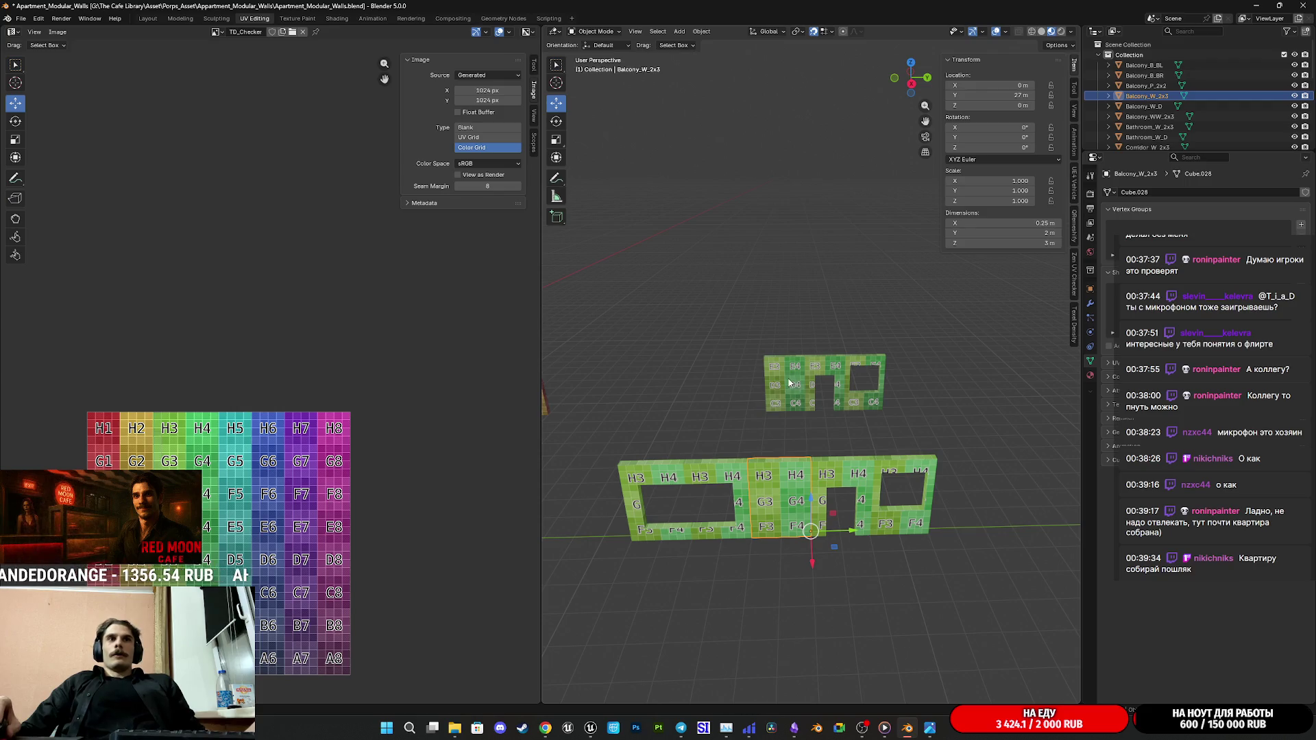
scroll(1160, 127, down, 3)
double_click(1141, 86)
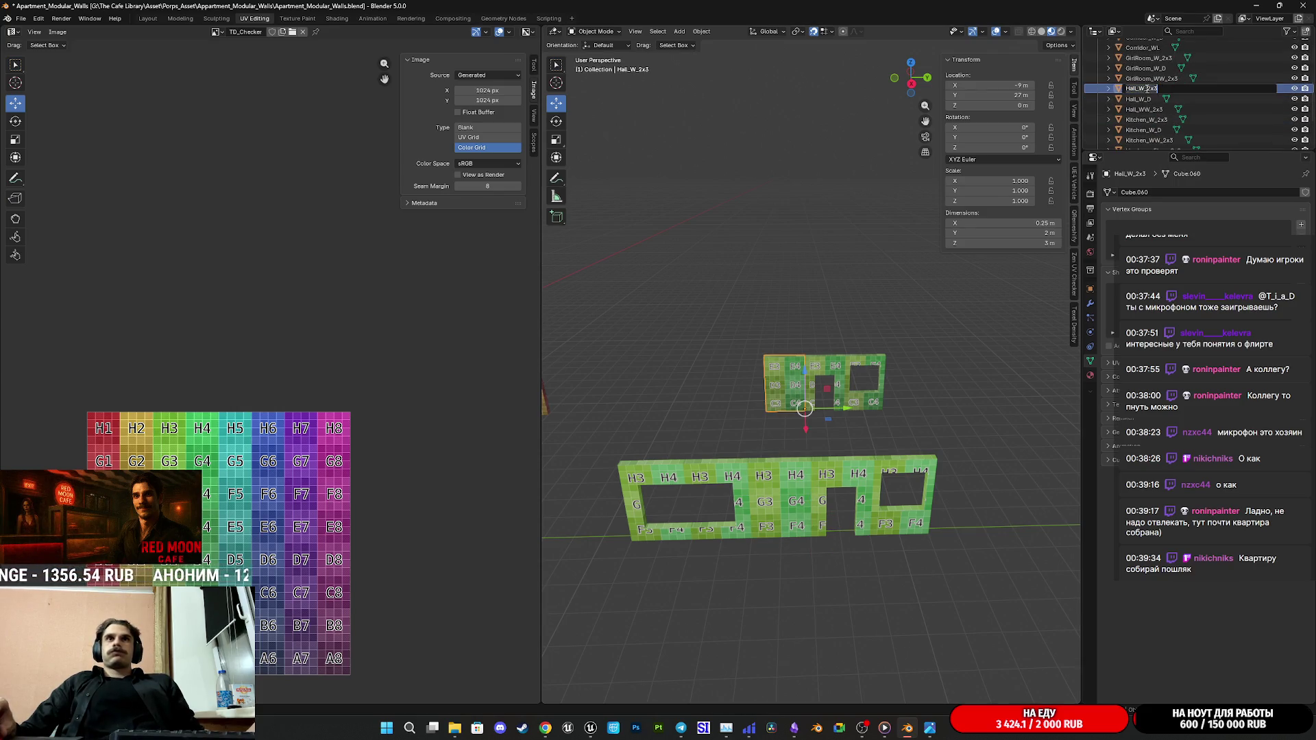
Step: Replace the Hall prefix with Balcony2 on the hall walls, giving Balcony2_W_D and Balcony2_WW_2x3
key(BackSpace)
key(BackSpace)
key(BackSpace)
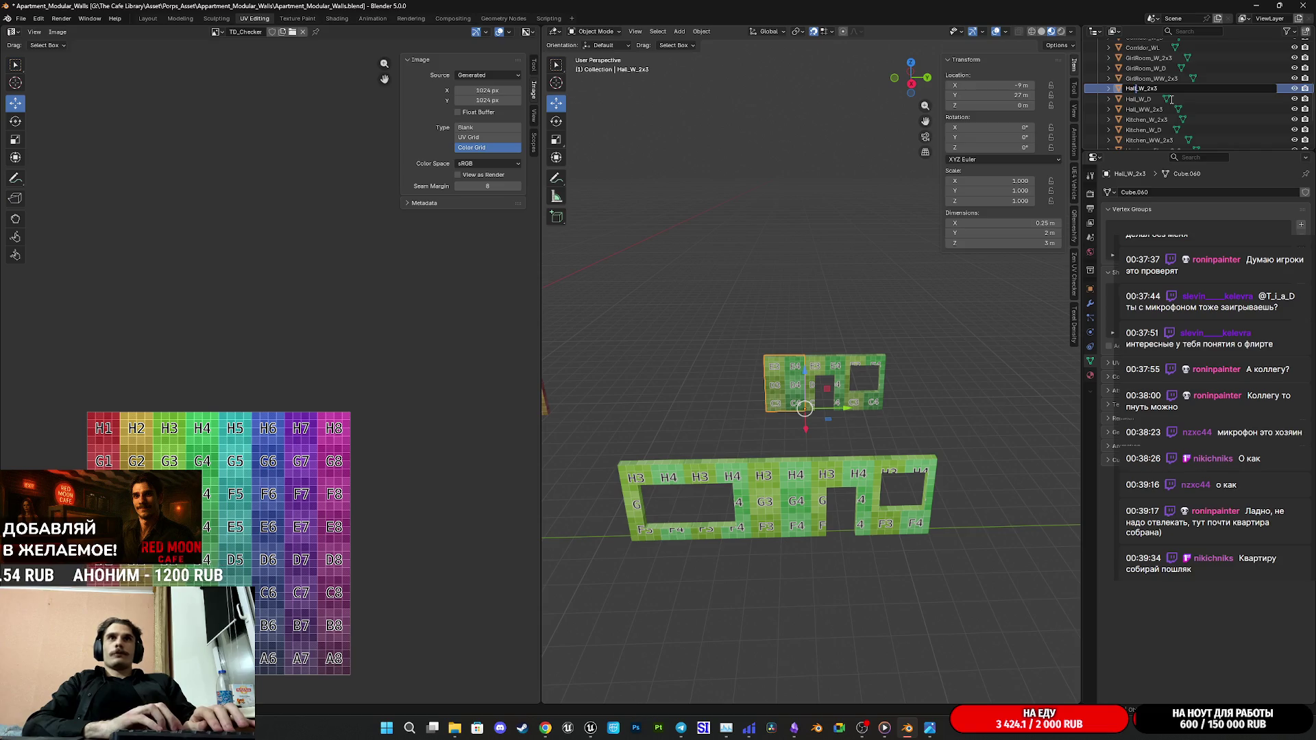
text(Balcony2)
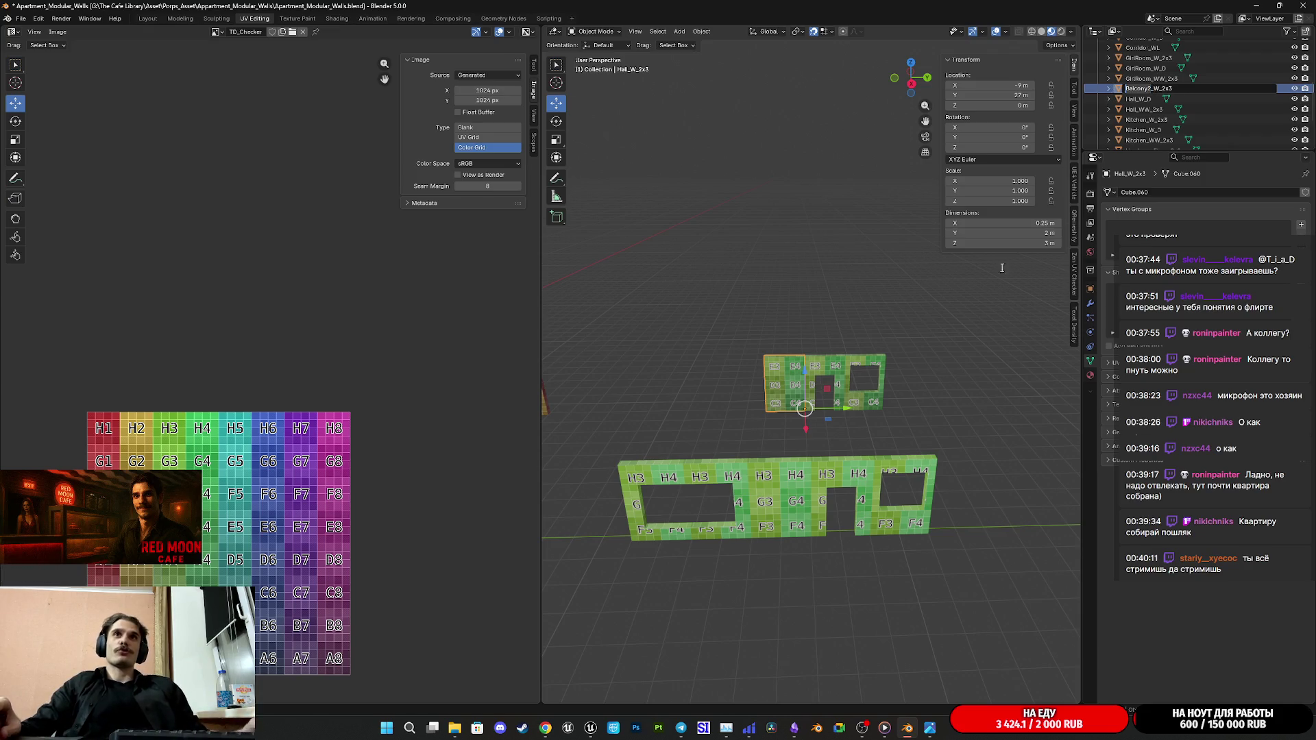
key(Return)
click(1140, 99)
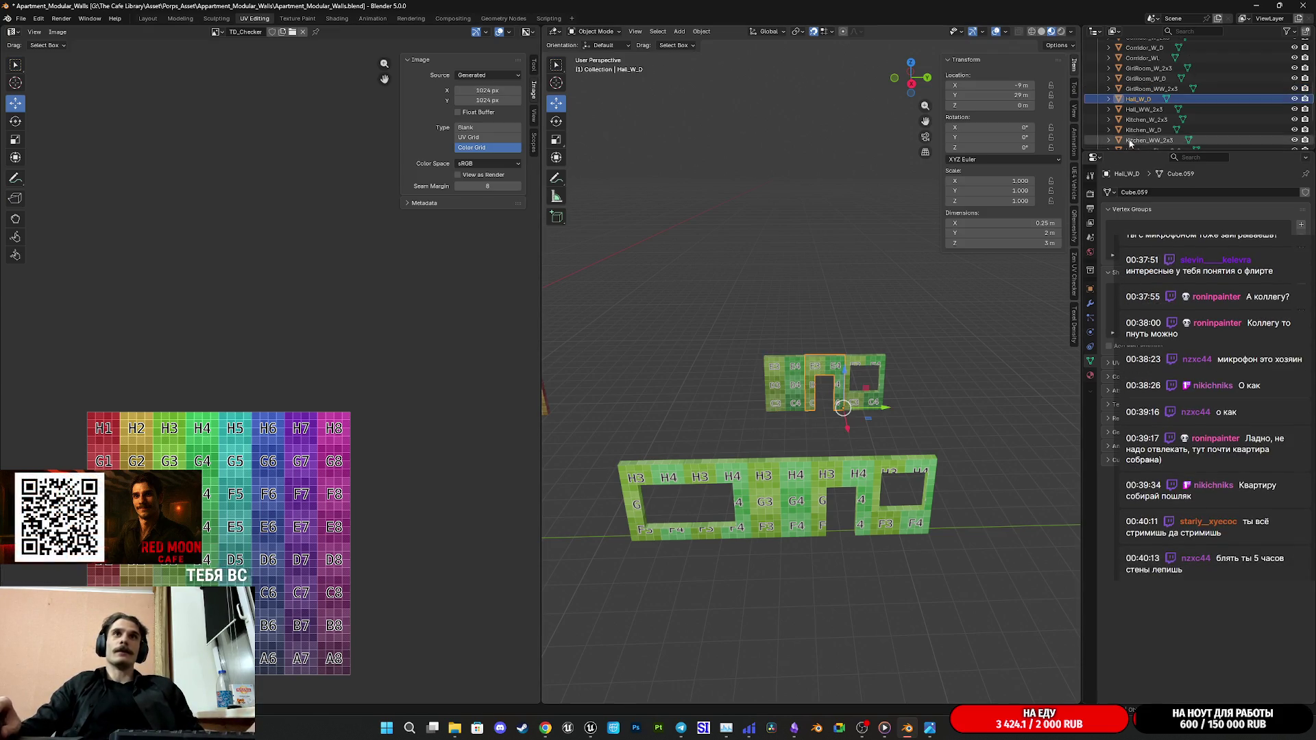
scroll(1127, 146, down, 1)
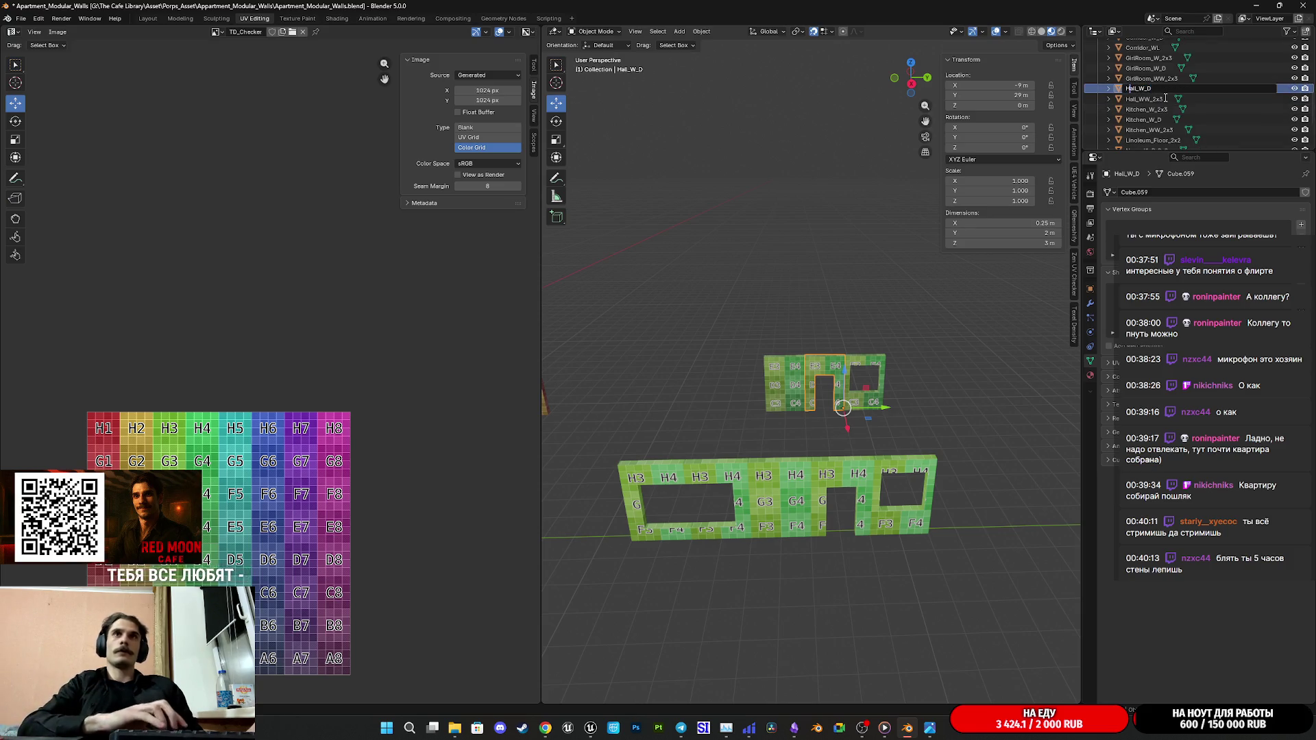
key(BackSpace)
key(BackSpace)
key(BackSpace)
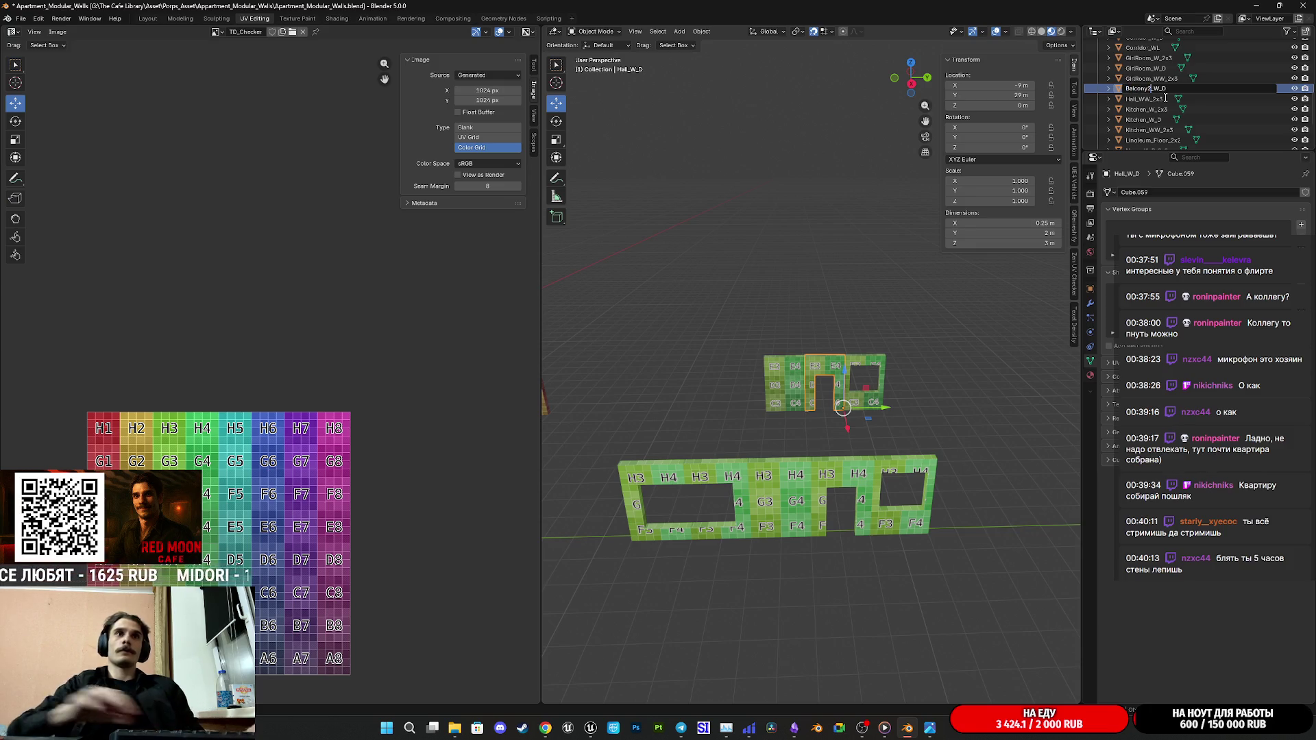
key(Return)
click(869, 365)
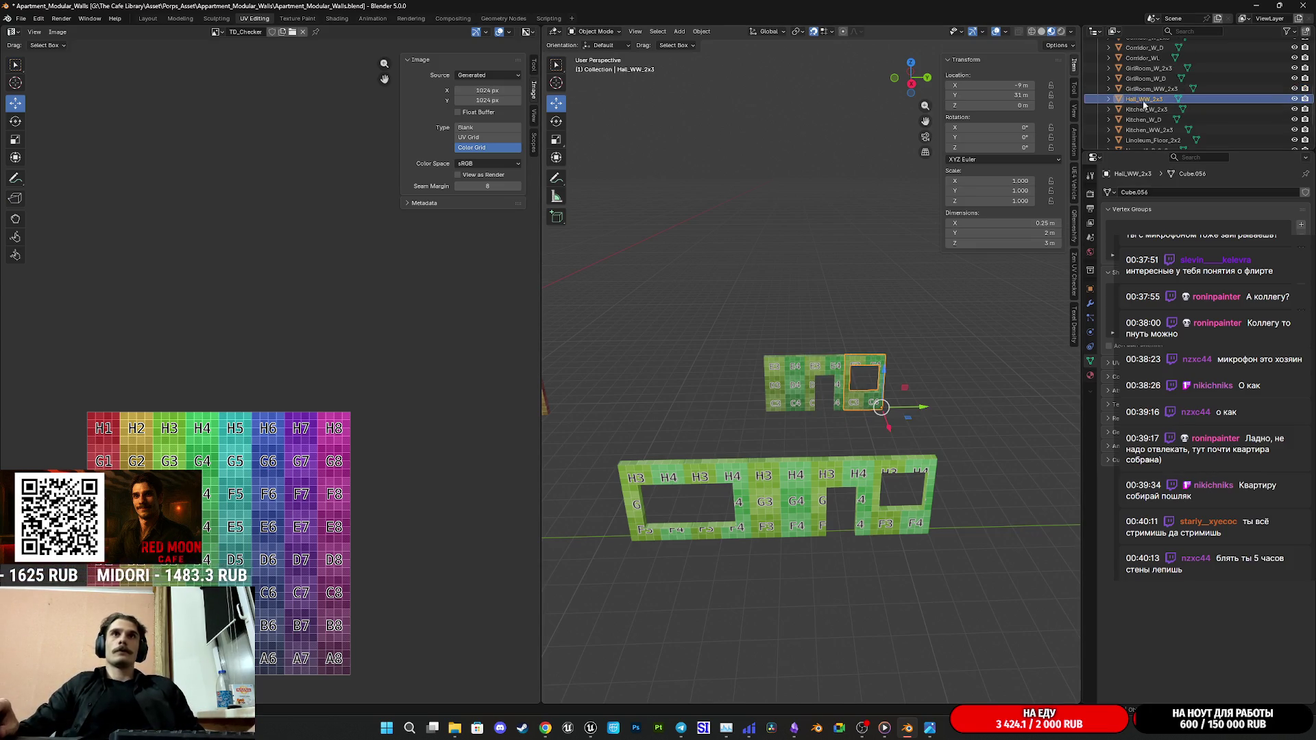
key(BackSpace)
key(BackSpace)
key(BackSpace)
text(Balcony)
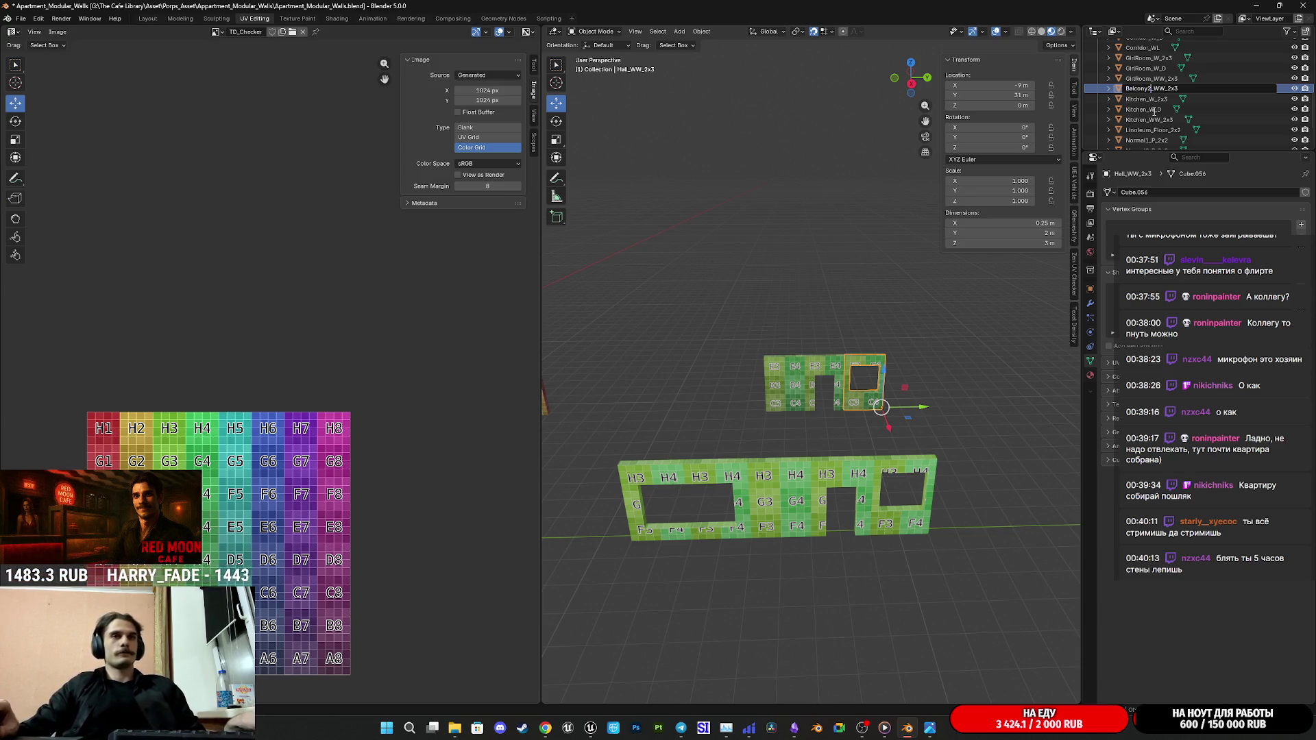
key(Return)
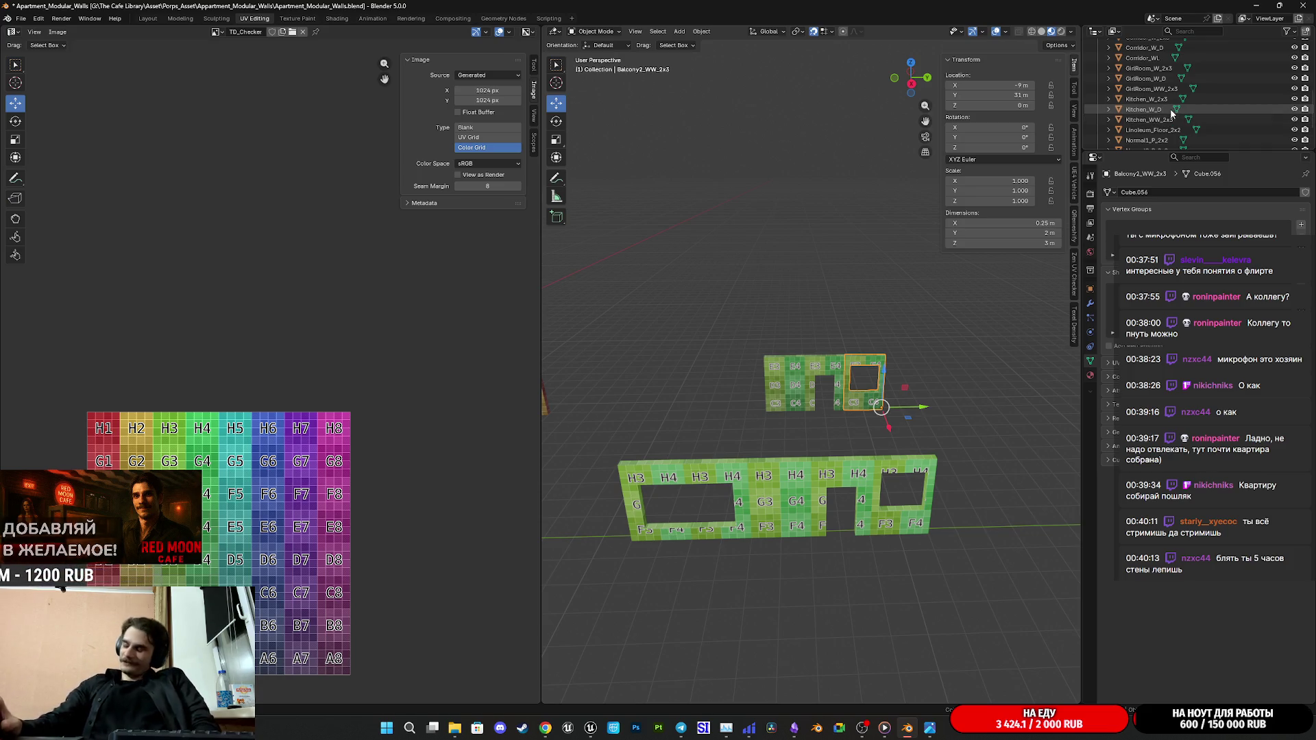
click(986, 388)
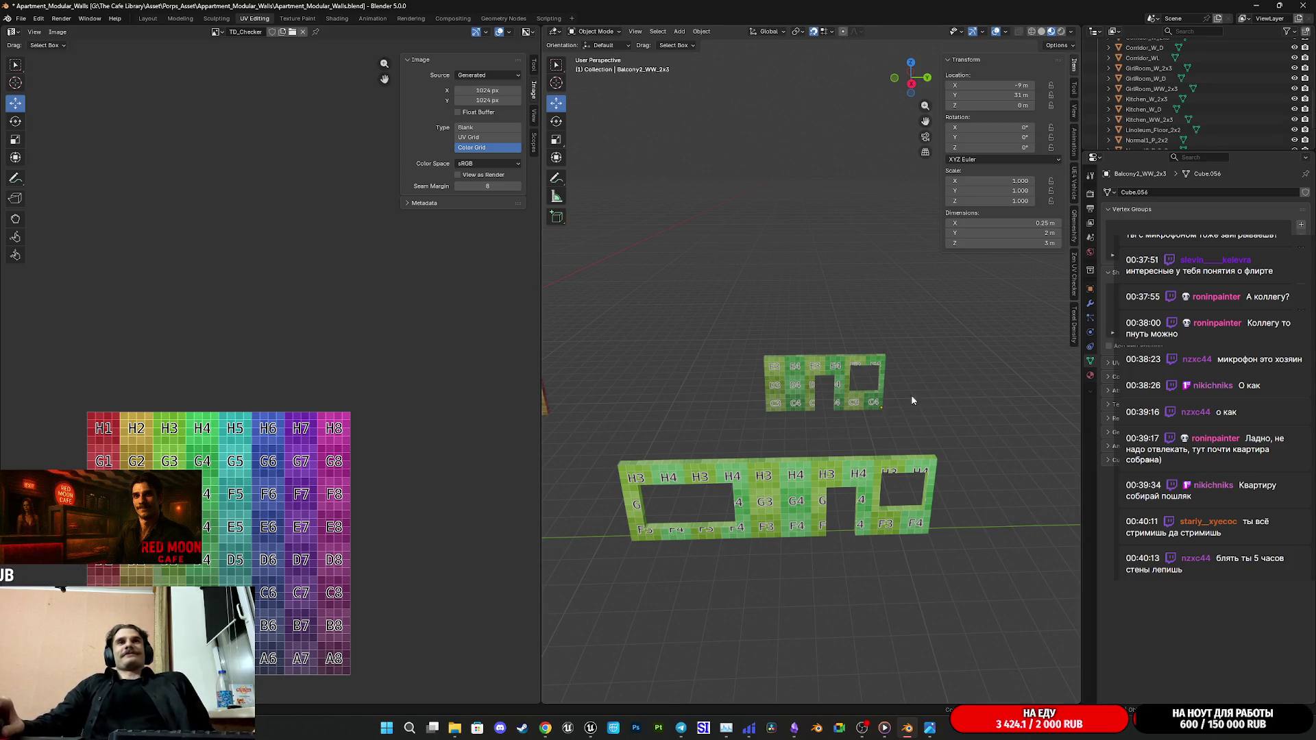
shift+middle_drag(918, 393, 984, 372)
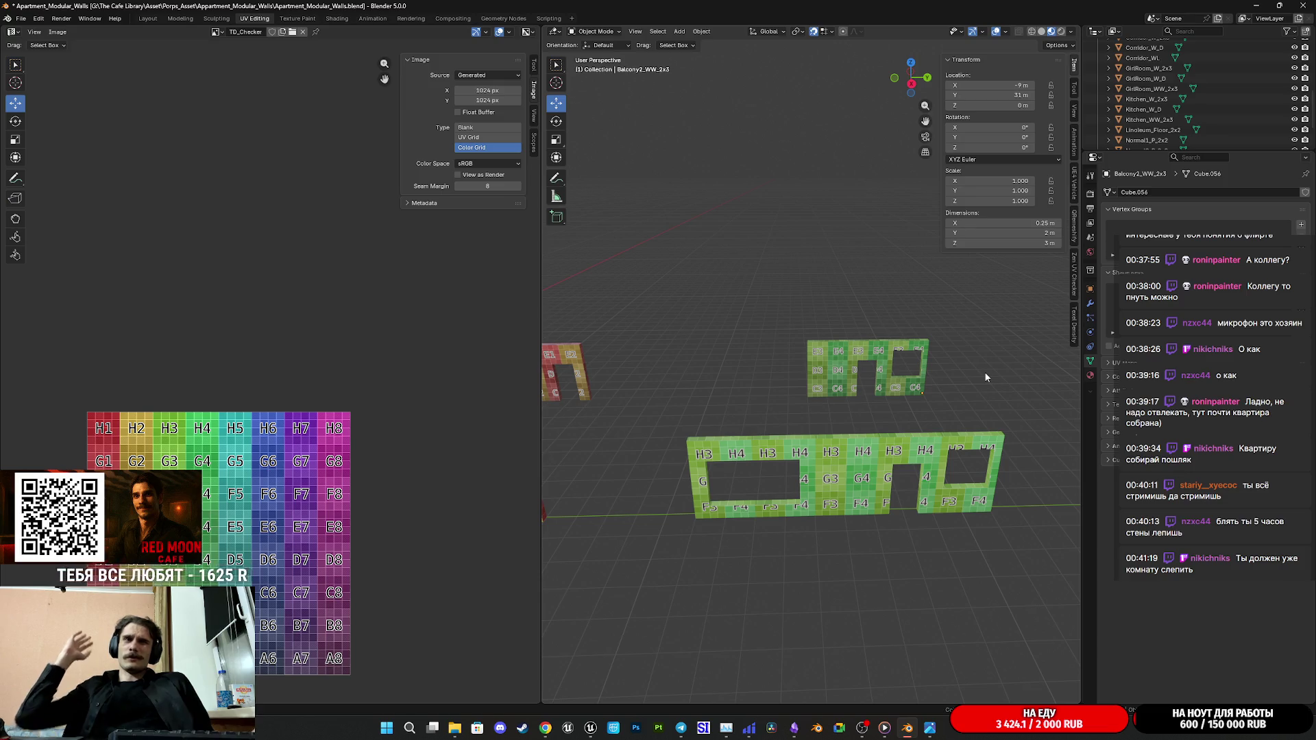
mouse_move(941, 400)
middle_down()
mouse_move(1027, 388)
mouse_move(999, 338)
middle_up()
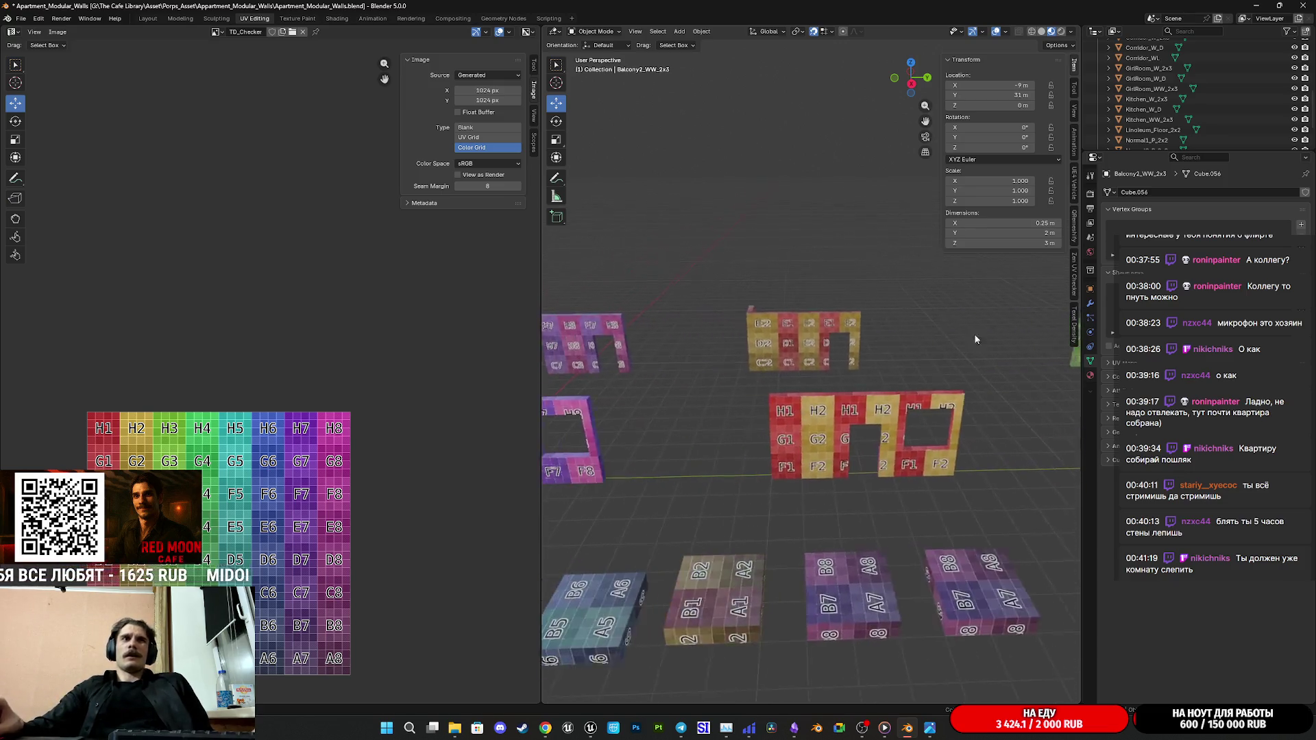
Step: Enter Edit Mode on the balcony step block and select one seam-bounded island
click(970, 450)
key(Tab)
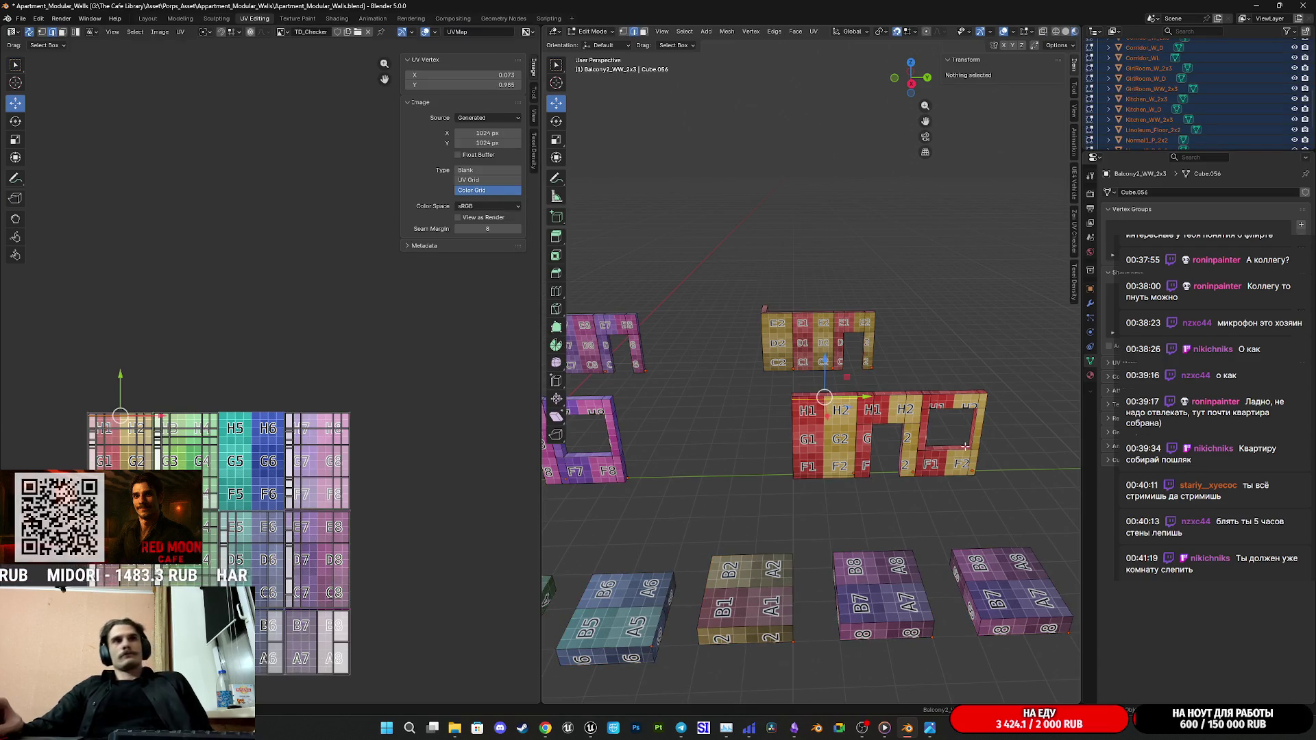
middle_drag(863, 349, 720, 309)
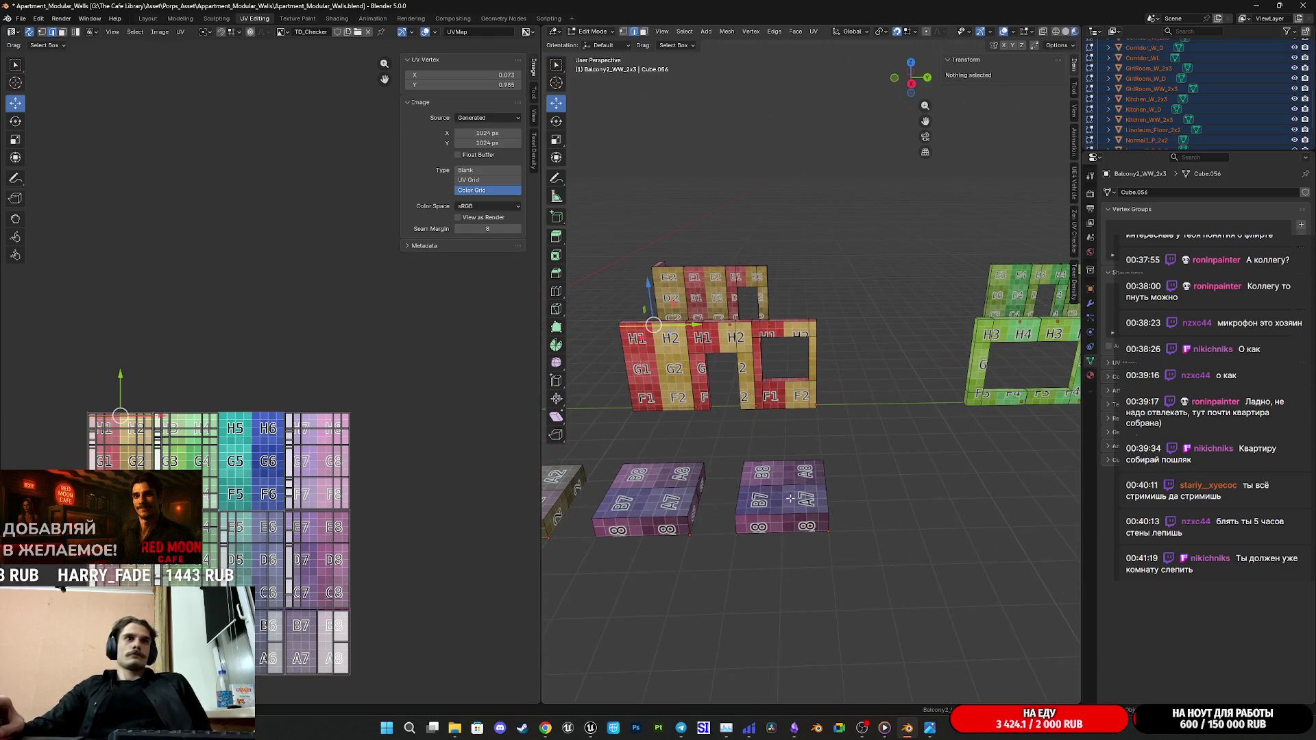
click(784, 486)
key(alt+a)
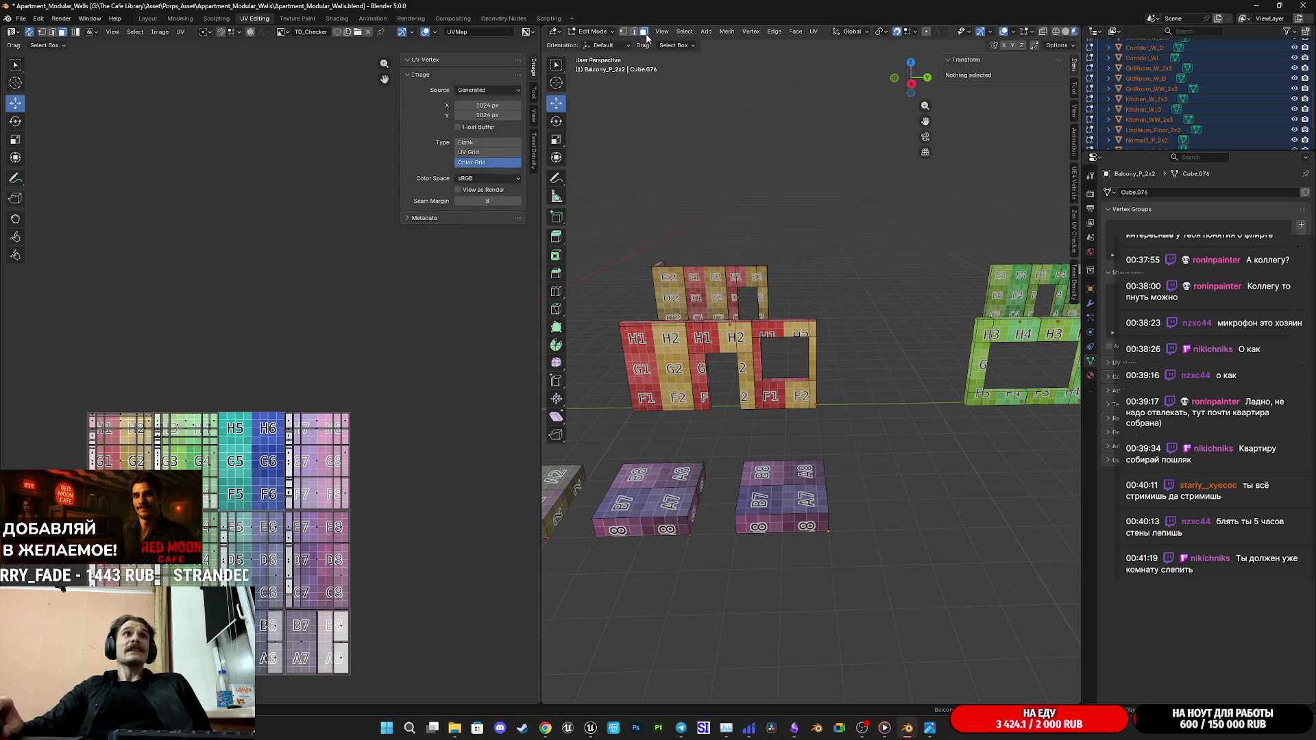
key(l)
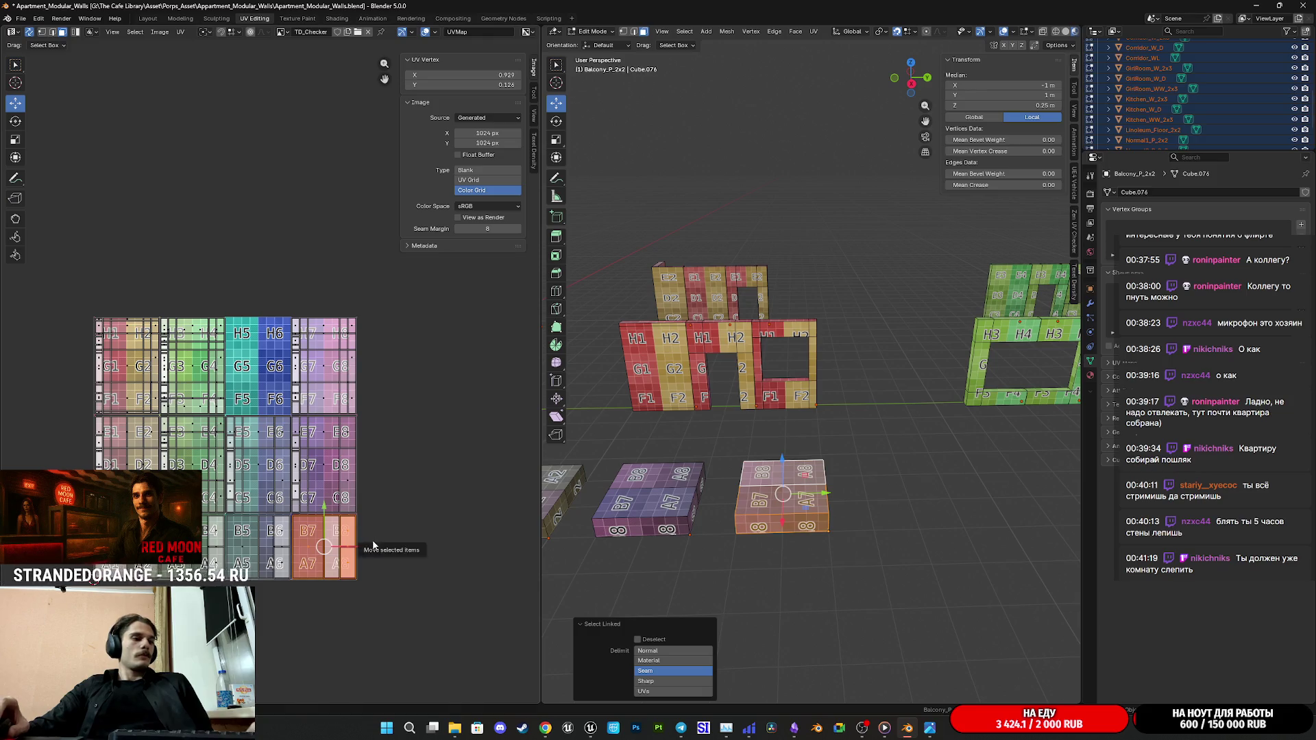
Step: Move that UV island onto the G5–F6 checker tiles and check it on the block
key(g)
click(307, 376)
scroll(306, 376, up, 5)
scroll(319, 412, up, 2)
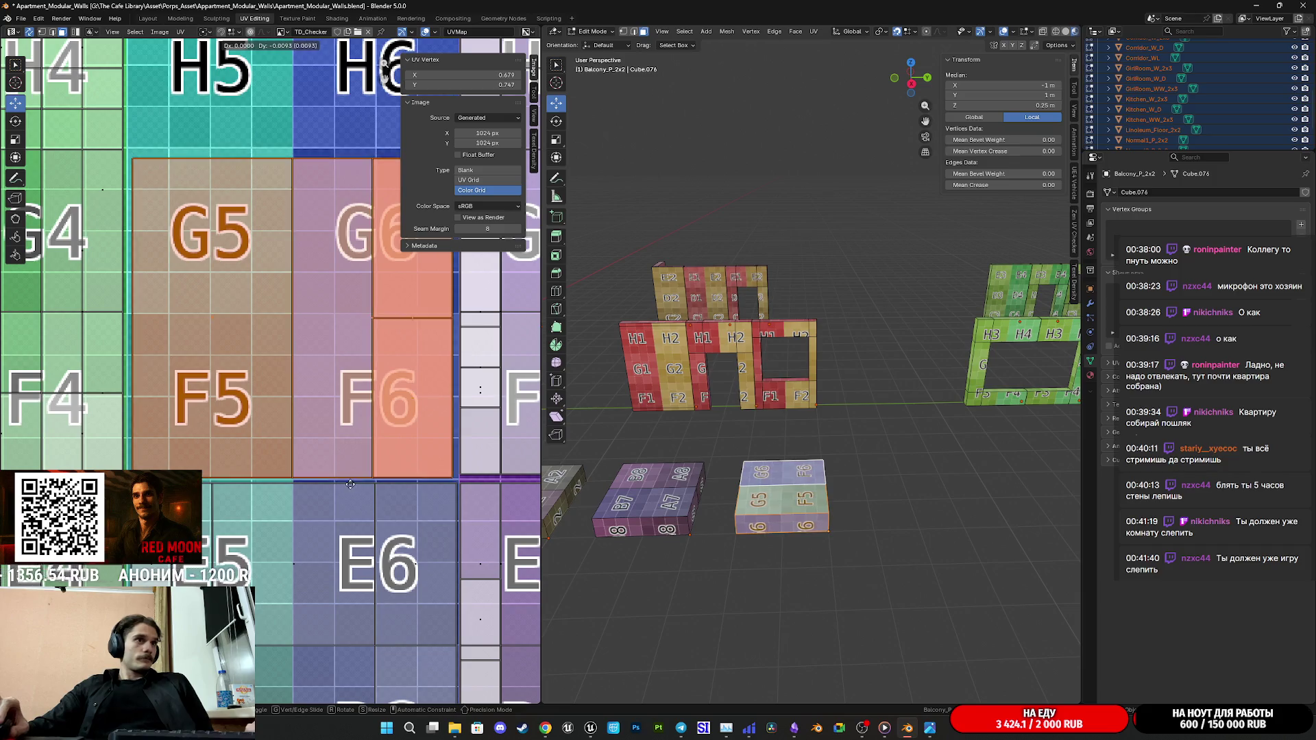
click(353, 462)
scroll(350, 442, down, 4)
scroll(330, 452, down, 2)
middle_drag(322, 460, 331, 469)
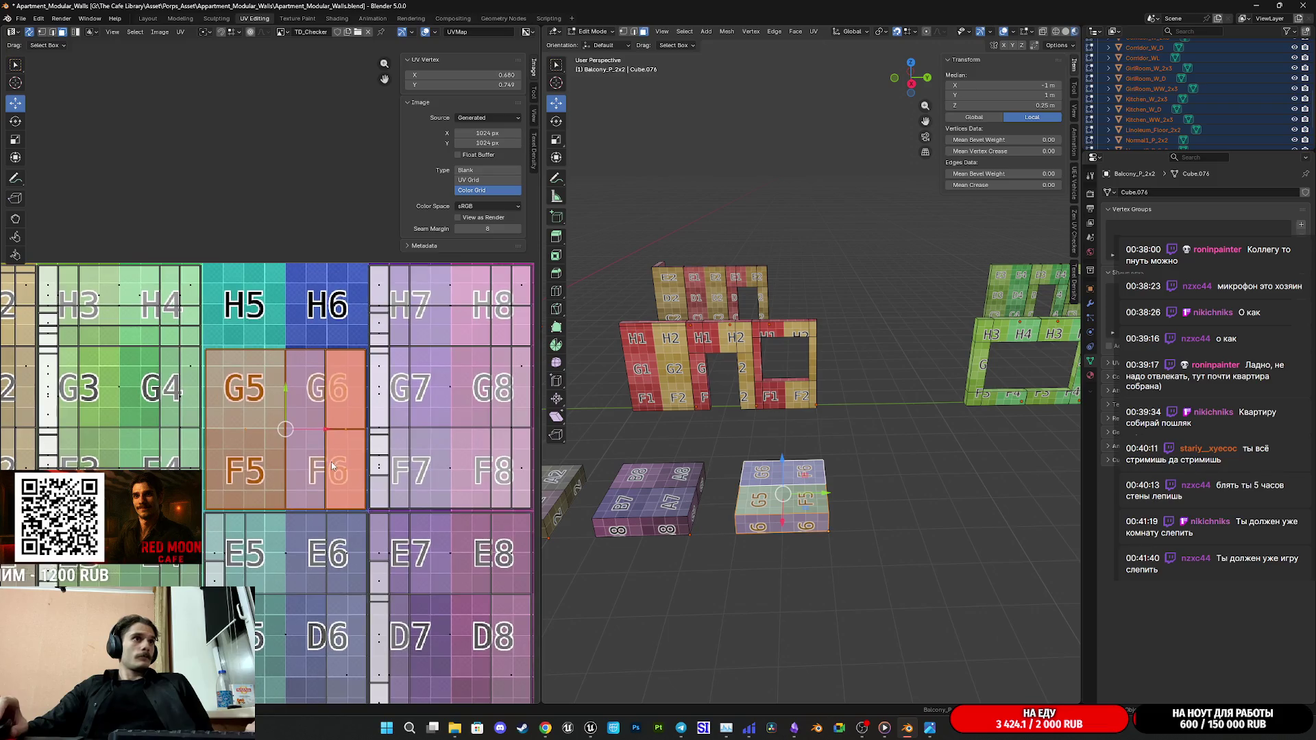
middle_drag(395, 384, 352, 388)
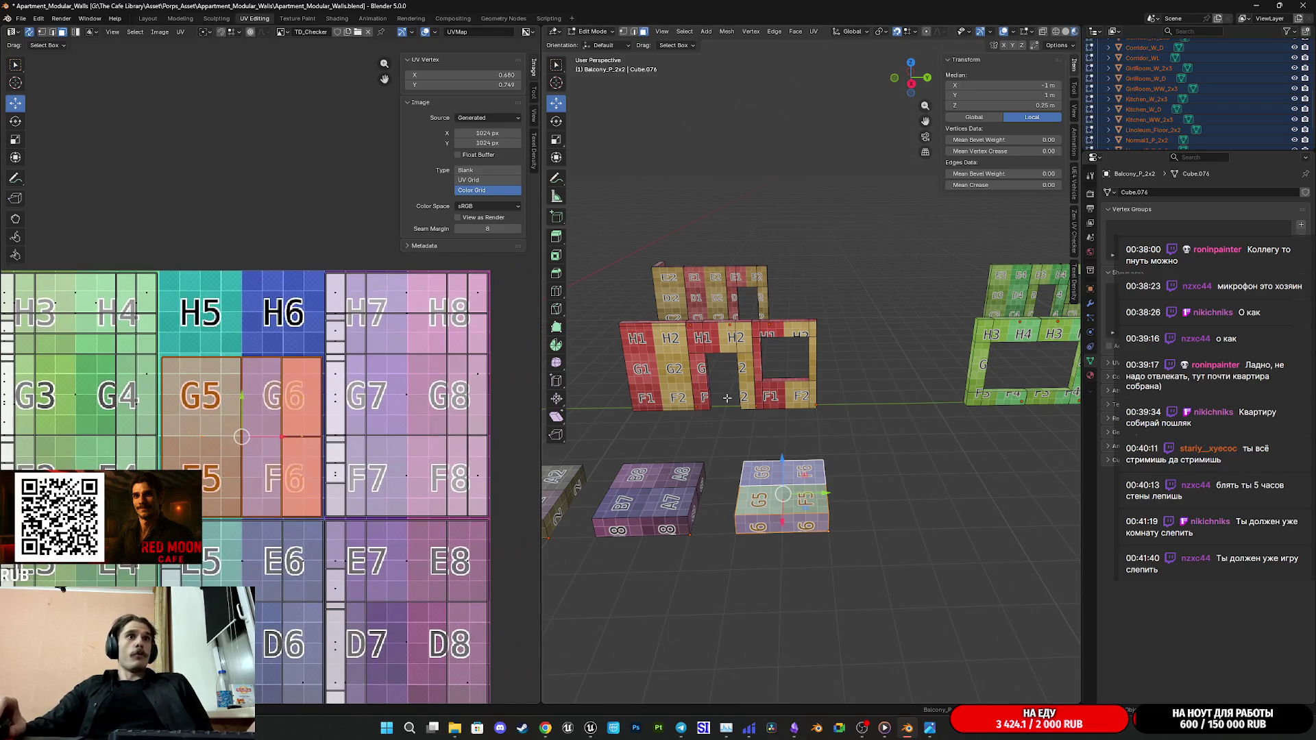
scroll(844, 408, up, 3)
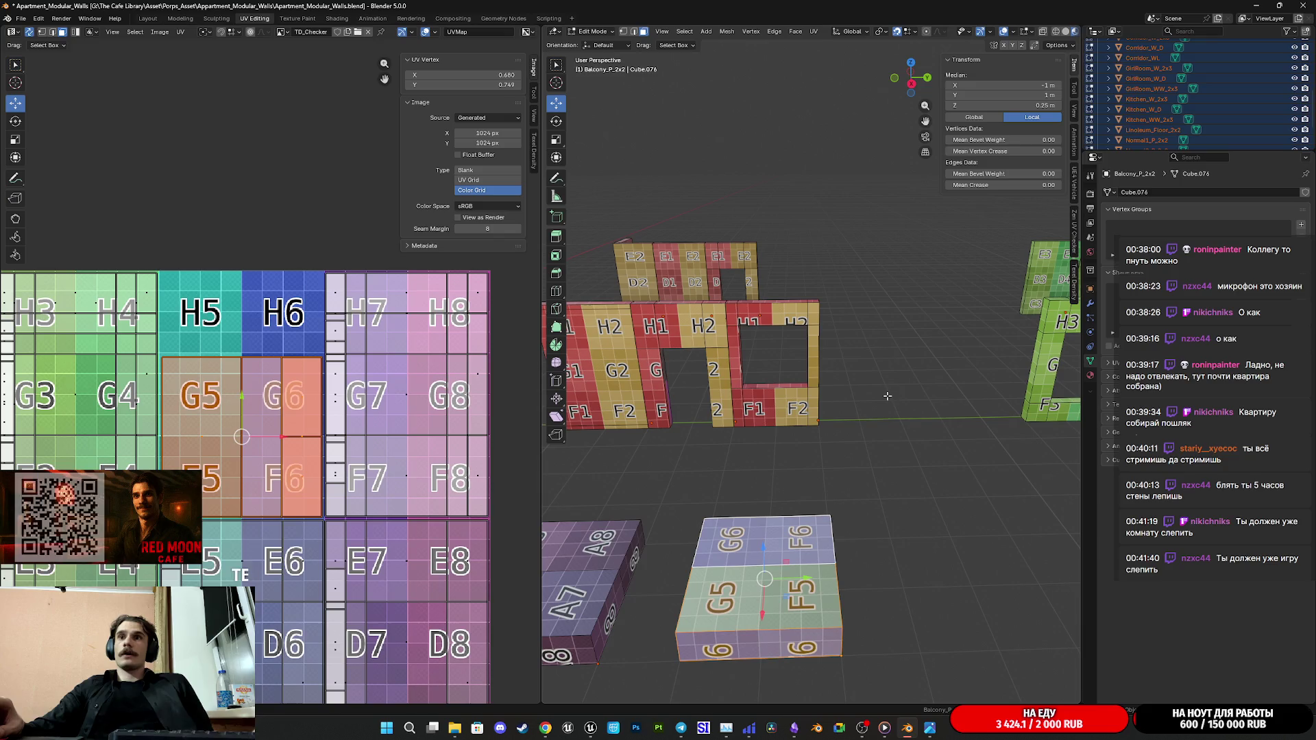
scroll(887, 395, down, 2)
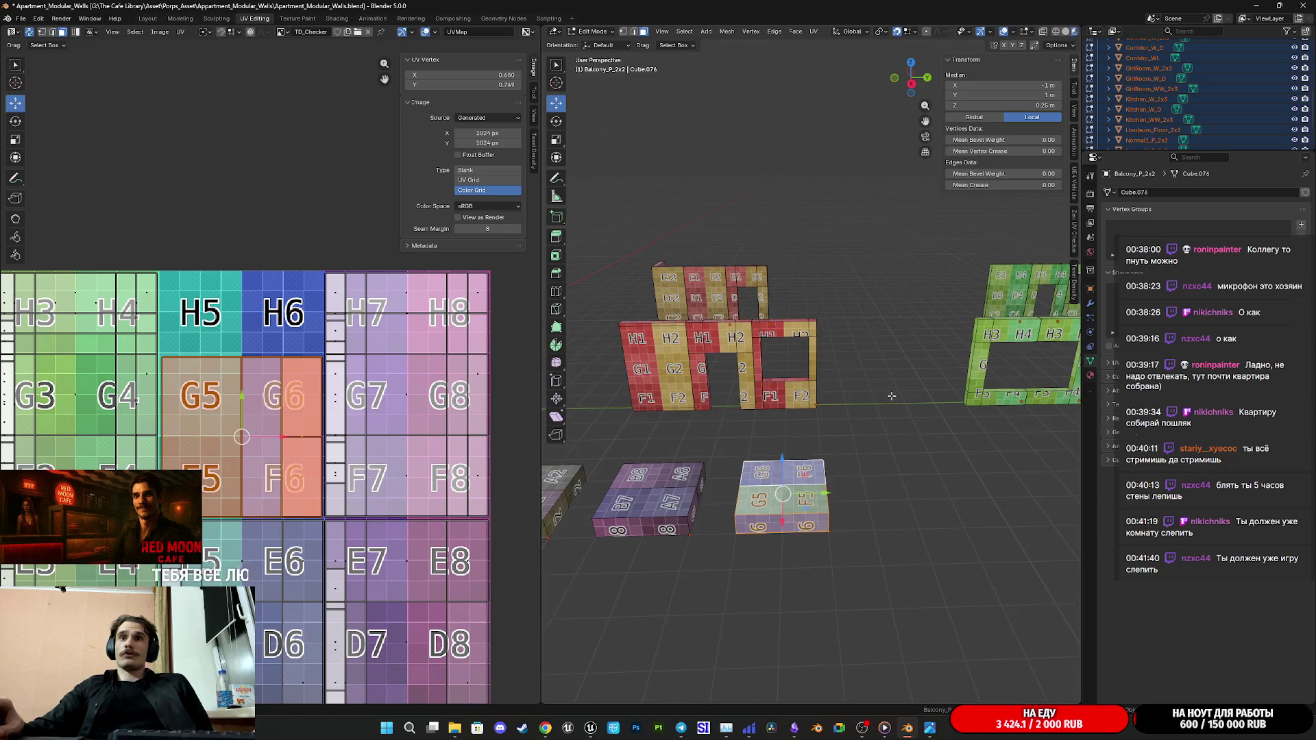
shift+middle_drag(891, 394, 853, 418)
key(Tab)
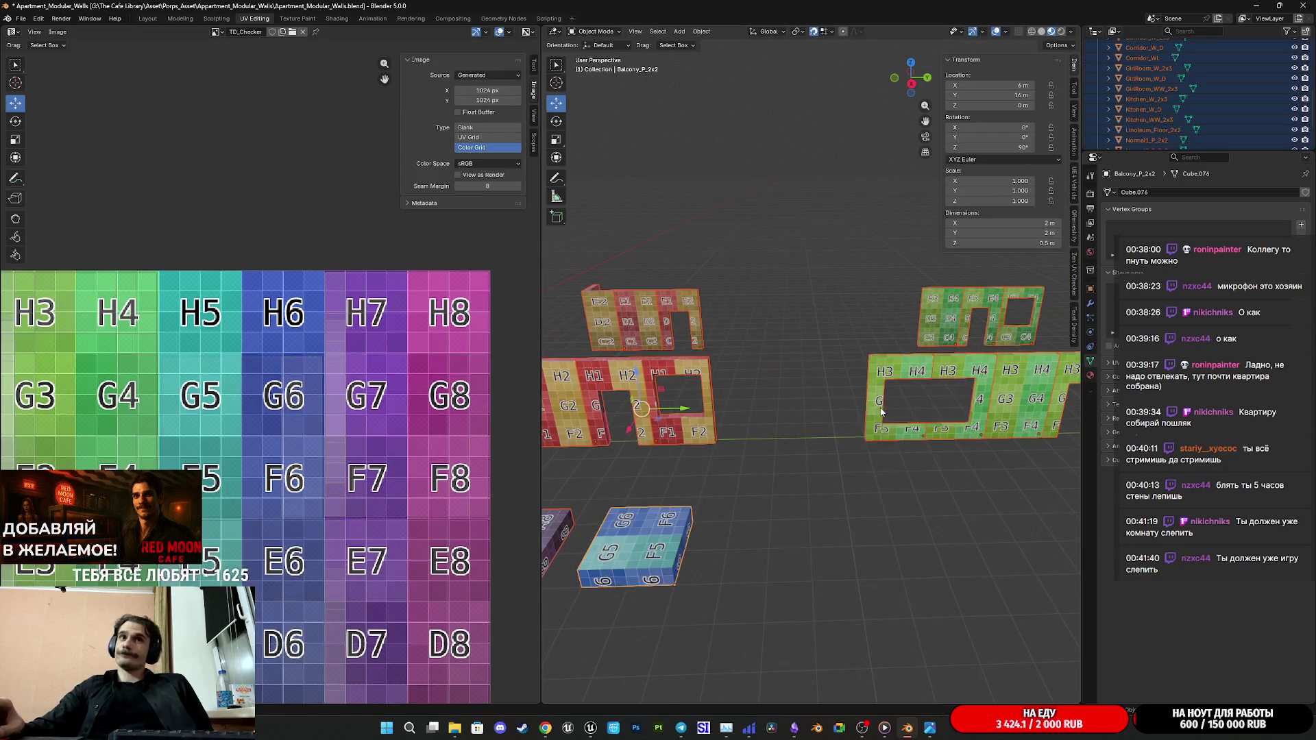
scroll(851, 417, down, 3)
Step: Select the block's remaining UVs and move them onto the checker image
shift+middle_drag(871, 443, 903, 454)
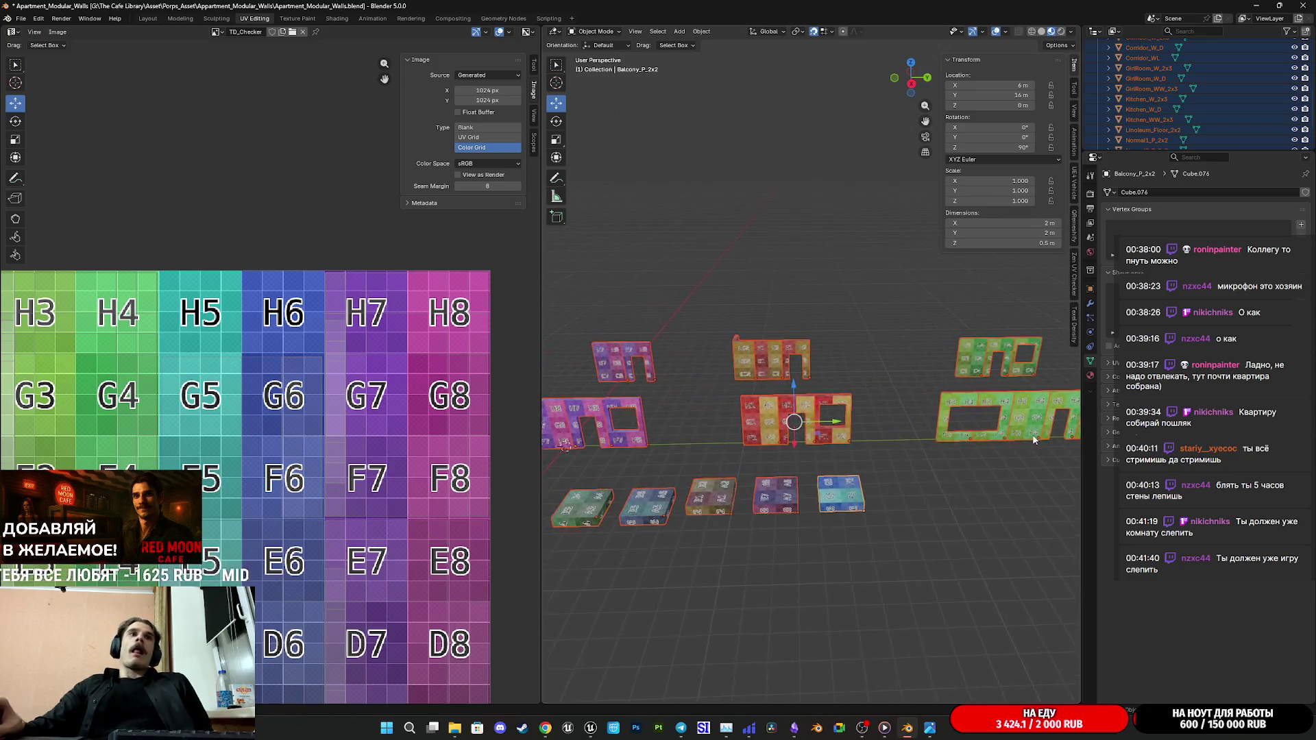
click(806, 499)
key(Tab)
middle_drag(382, 426, 285, 378)
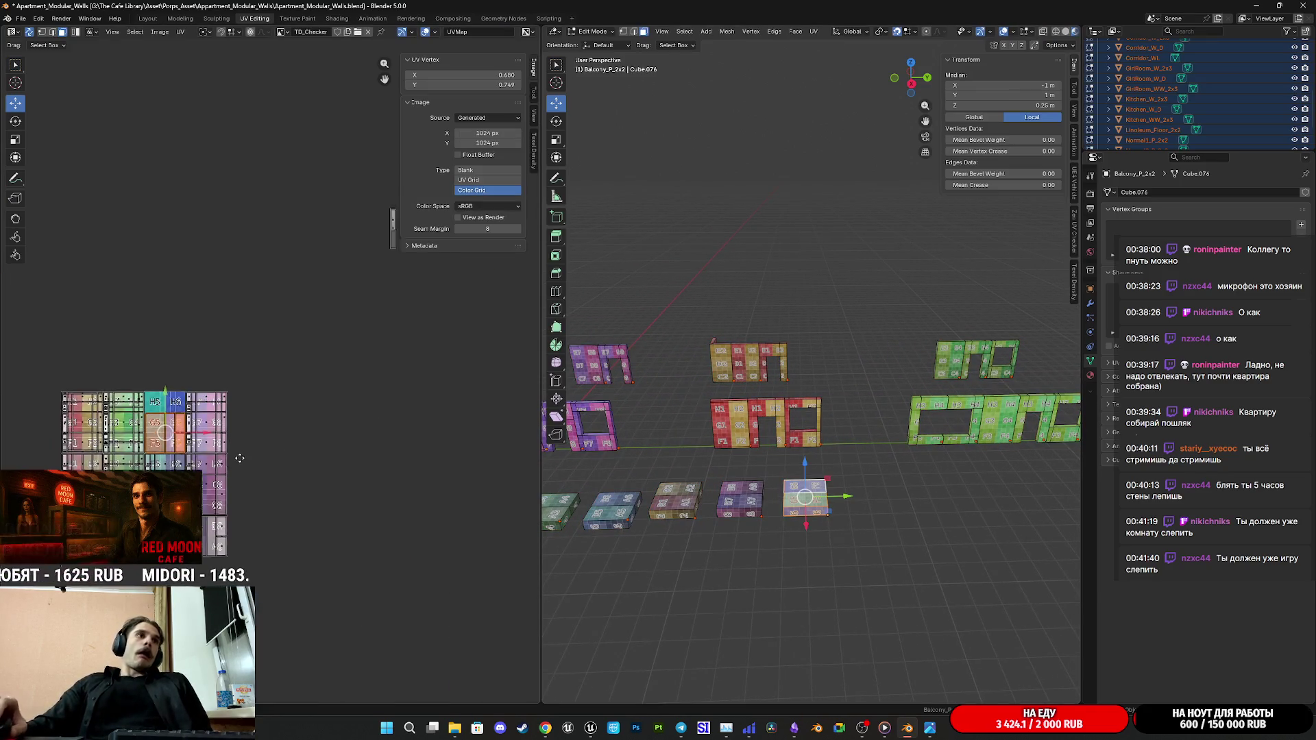
drag(247, 298, 277, 357)
middle_drag(251, 416, 389, 377)
key(g)
click(174, 433)
scroll(324, 322, up, 3)
scroll(325, 323, up, 3)
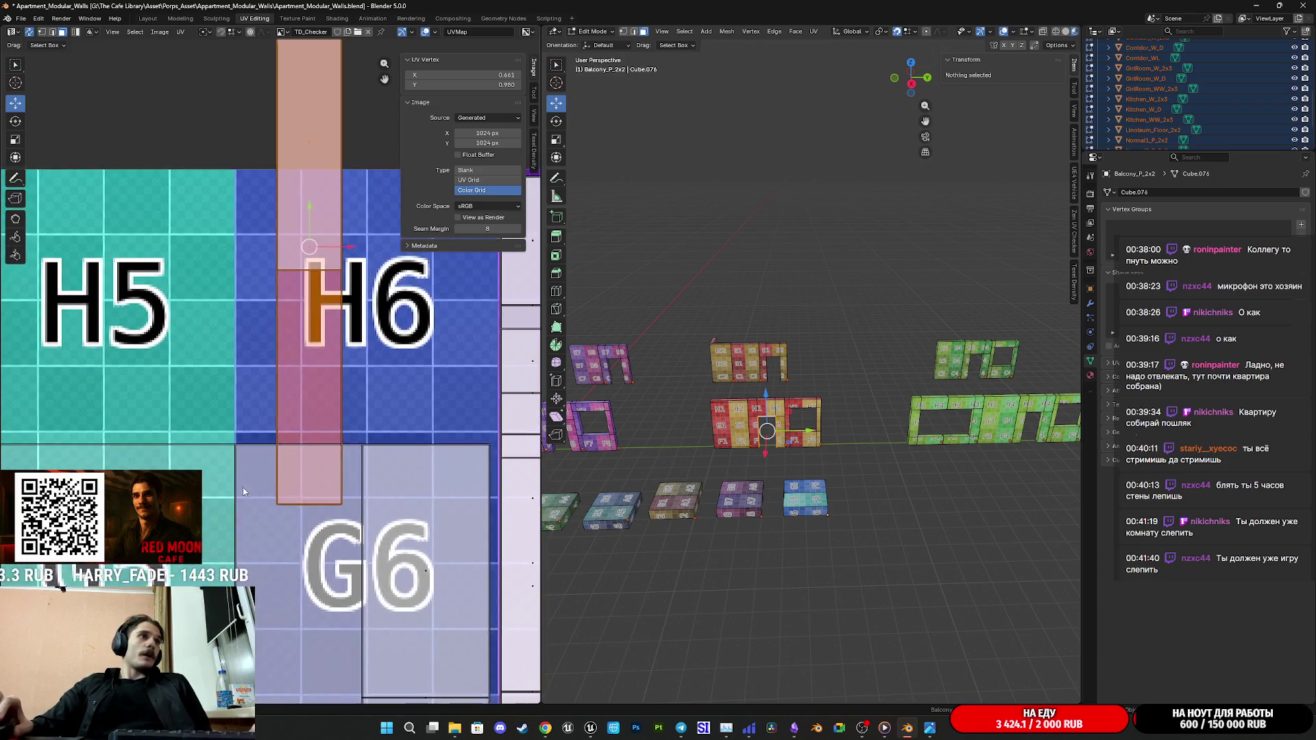
scroll(237, 442, down, 2)
Step: Rotate the edge strip horizontal, place it along H5–H6, and save the file
key(r)
click(442, 390)
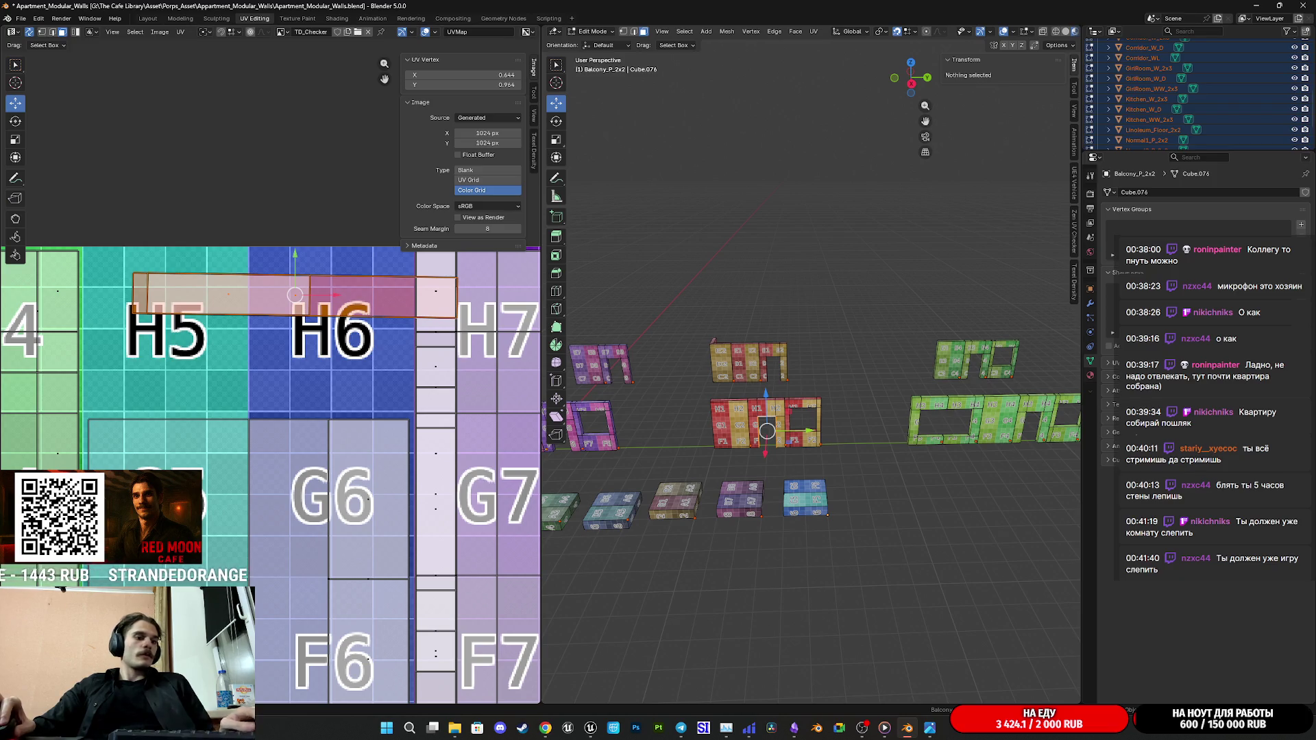
key(g)
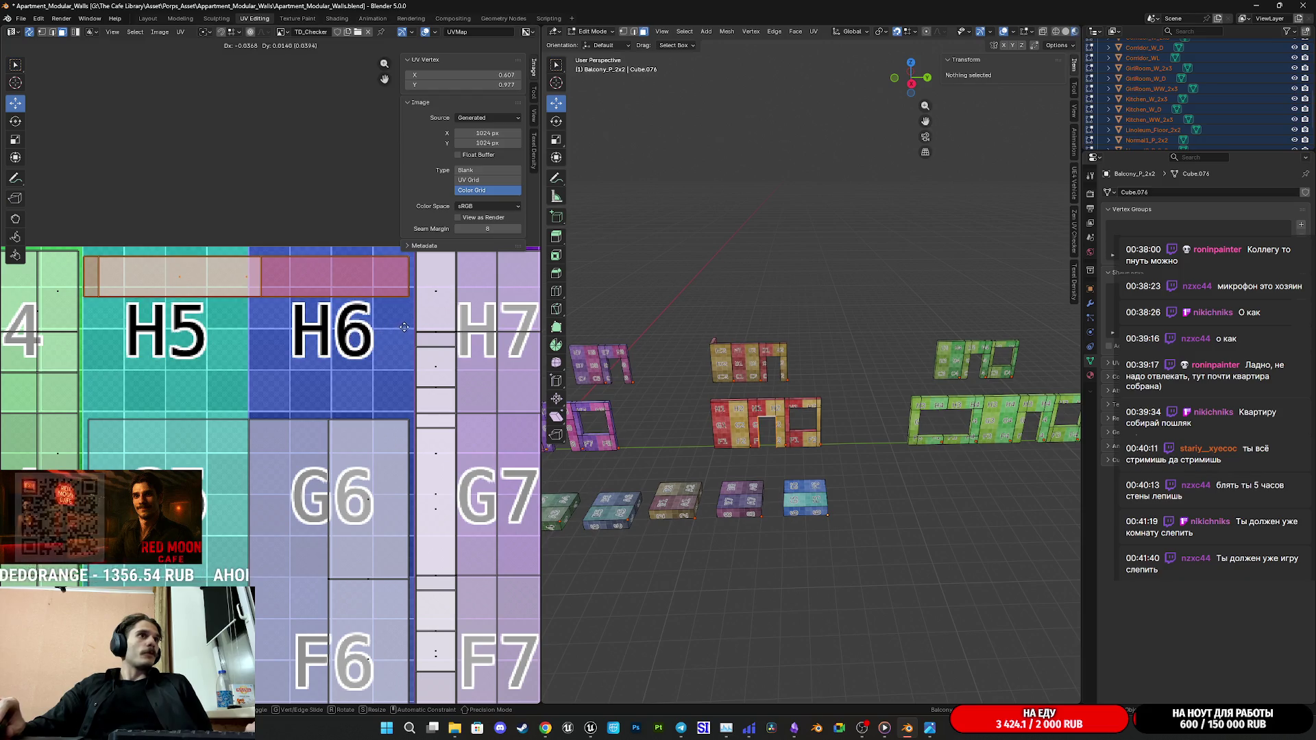
click(420, 291)
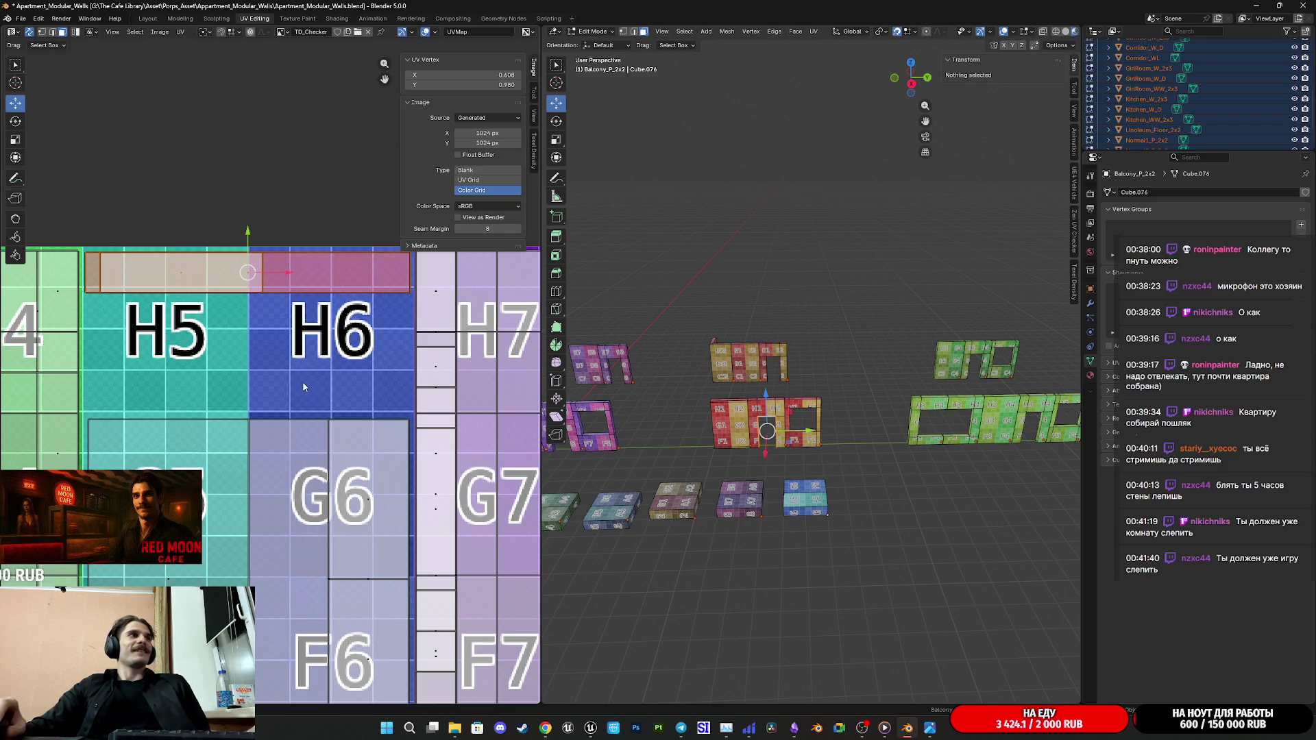
key(ctrl+s)
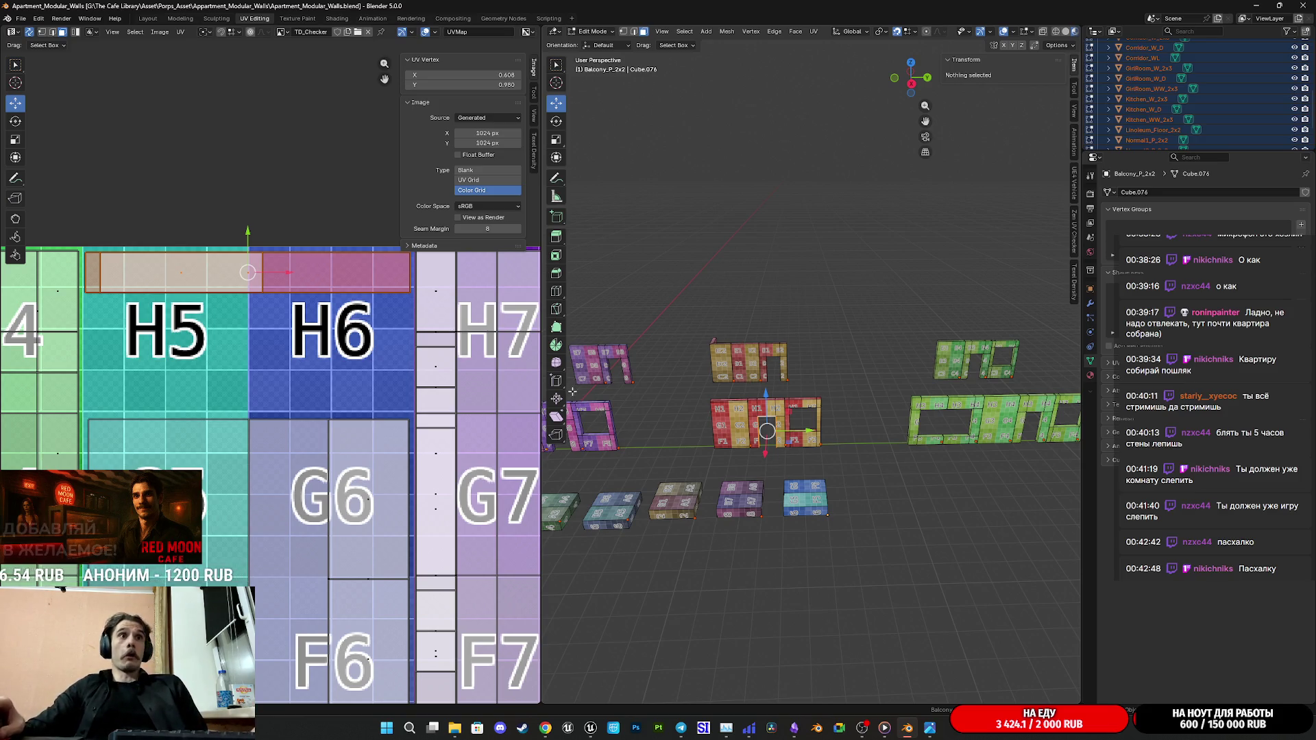
middle_drag(574, 391, 621, 370)
Step: Duplicate the blue balcony floor block and place the copy right of the original
mouse_move(913, 390)
middle_down()
mouse_move(874, 411)
mouse_move(820, 416)
middle_up()
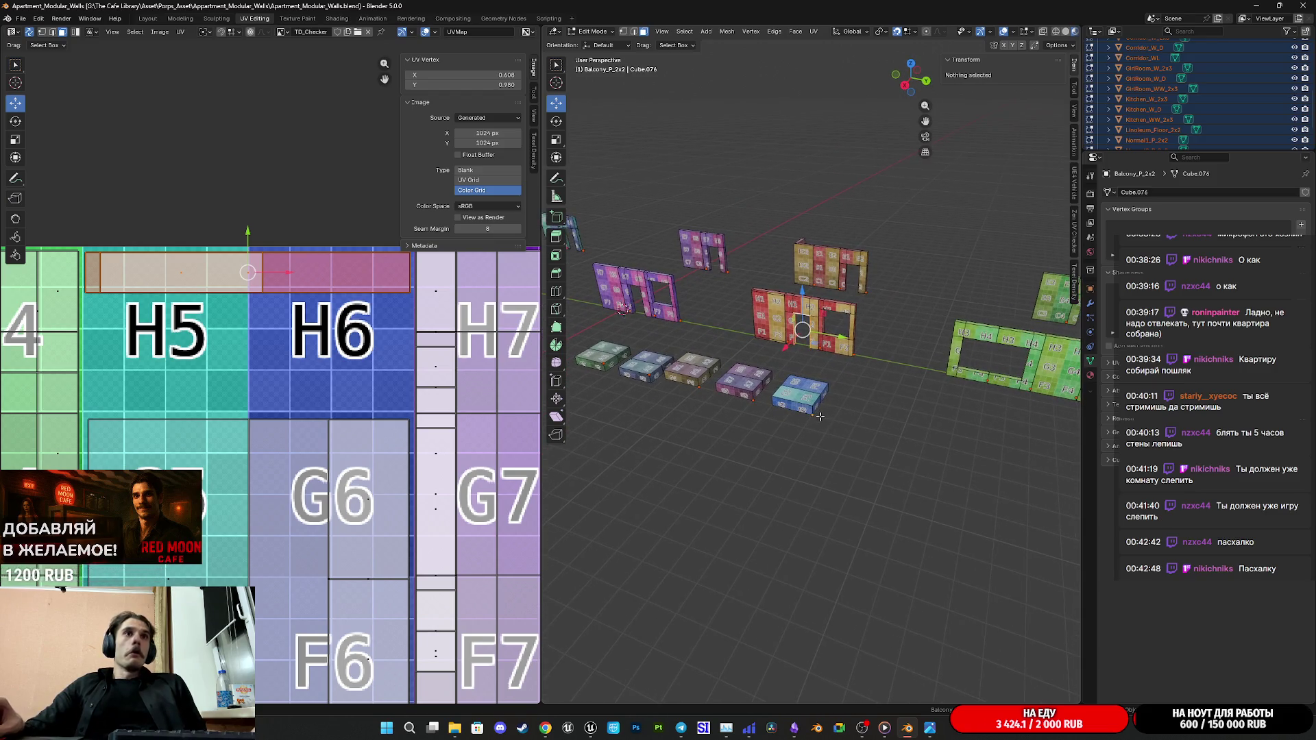
key(Tab)
click(806, 394)
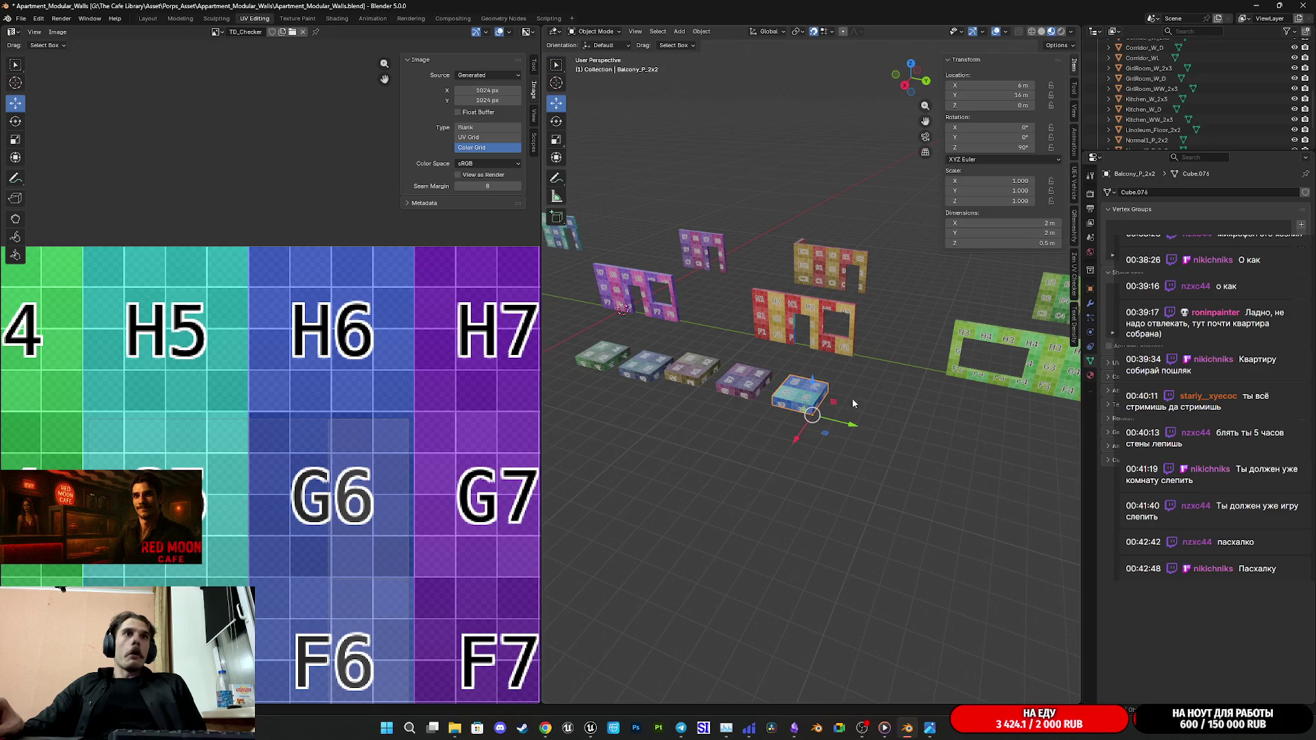
middle_drag(849, 398, 885, 425)
key(shift+d)
click(885, 425)
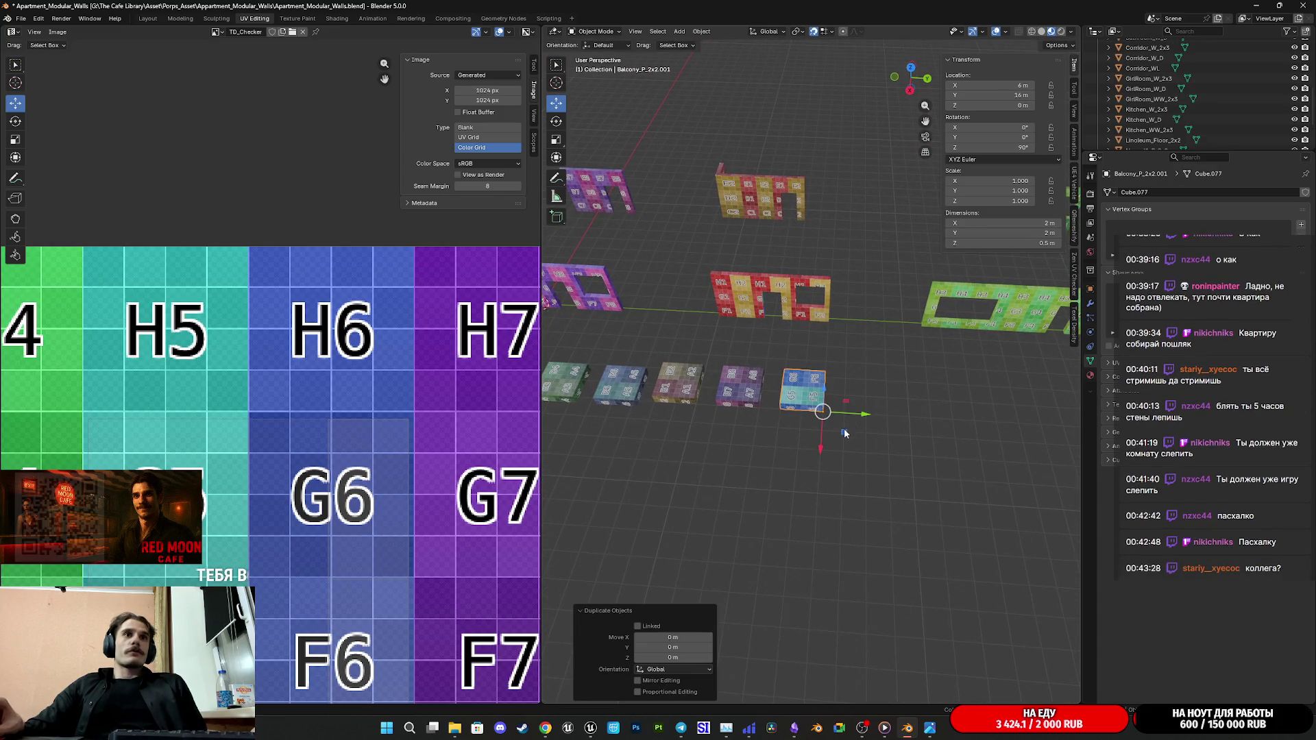
click(881, 423)
Step: Delete one face of the copied block and select the face mapped to G6
key(Tab)
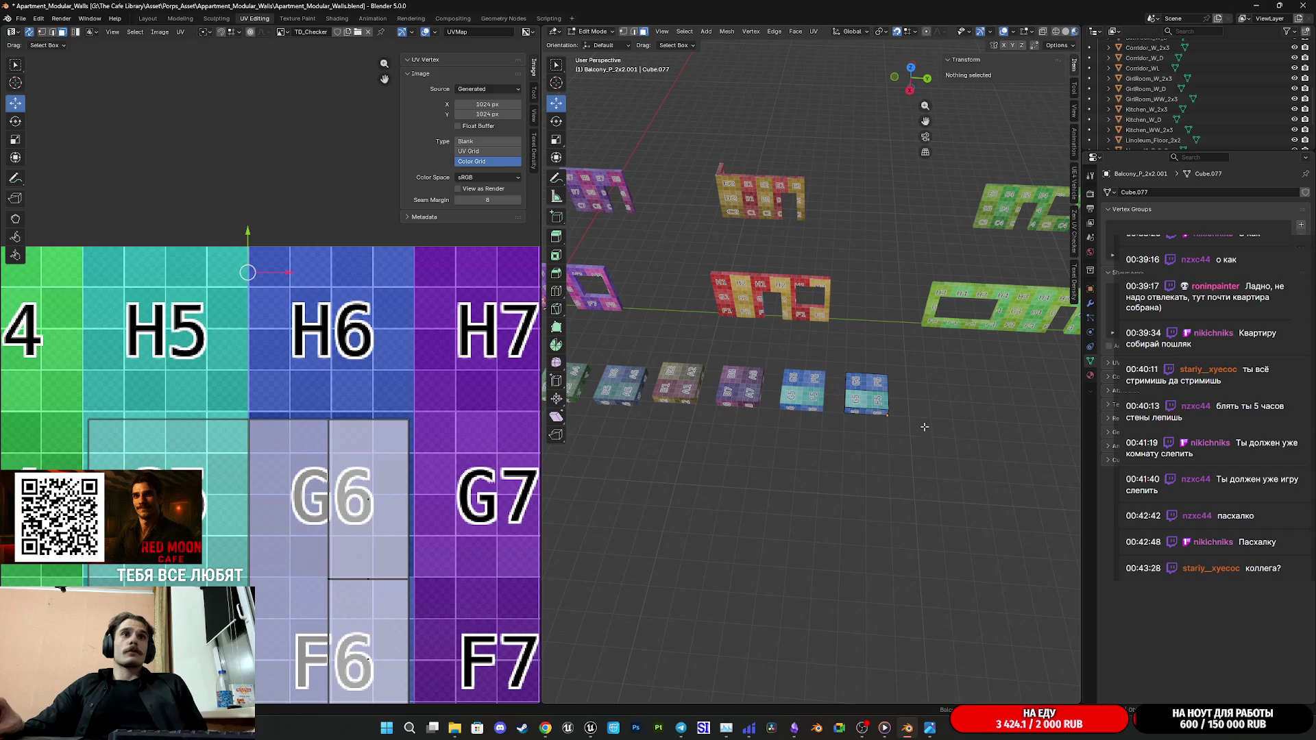
key(l)
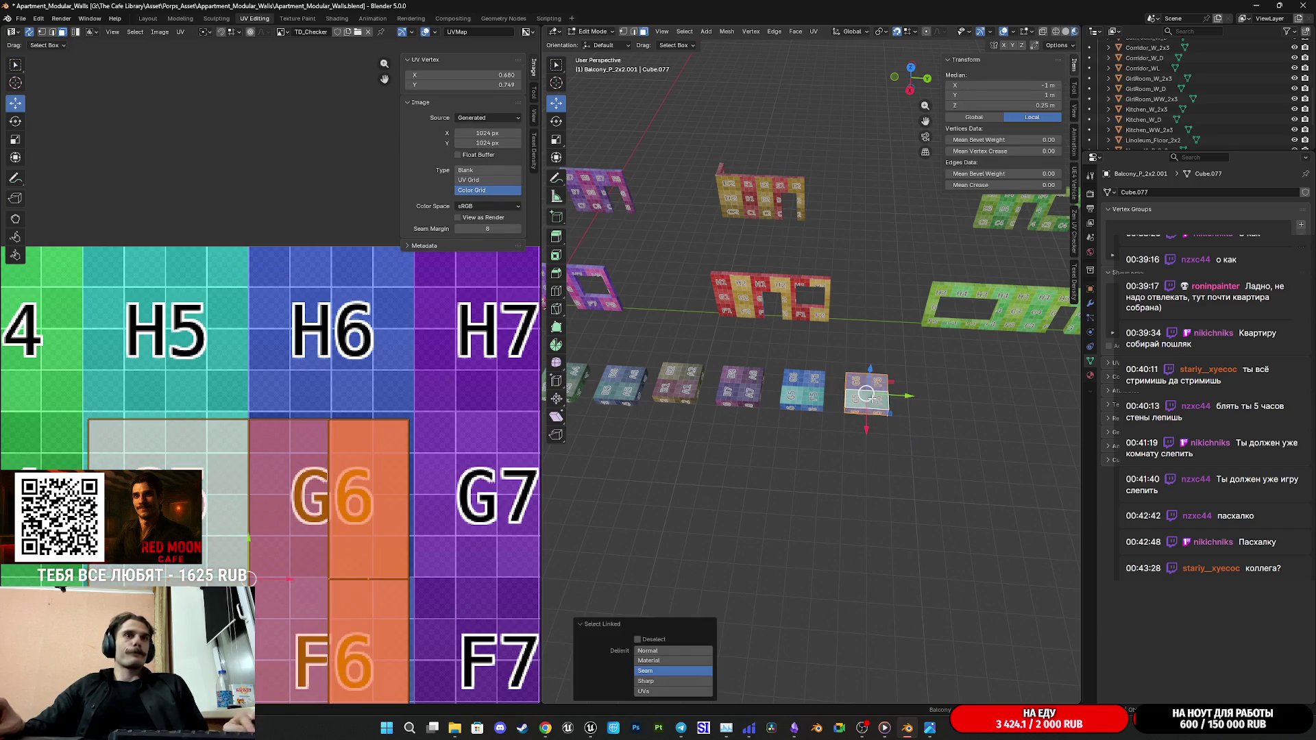
middle_drag(939, 419, 785, 434)
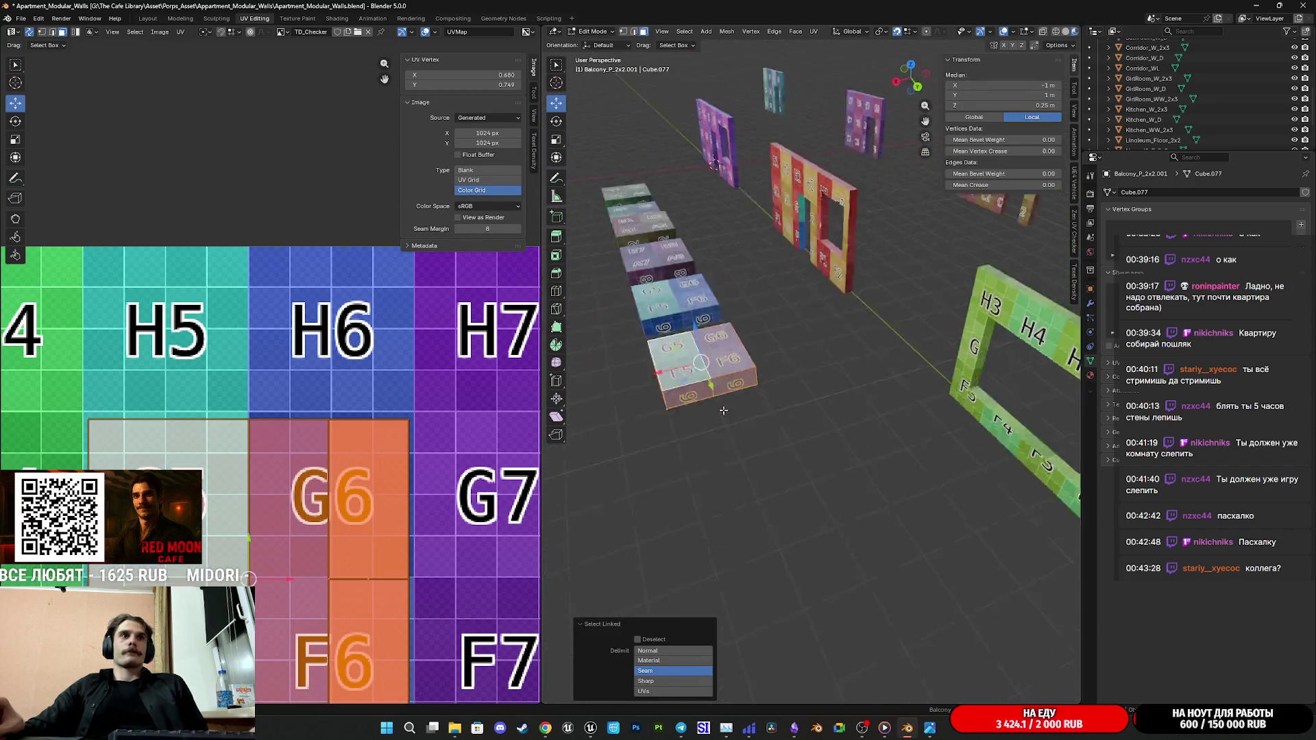
scroll(796, 437, up, 3)
scroll(796, 437, up, 2)
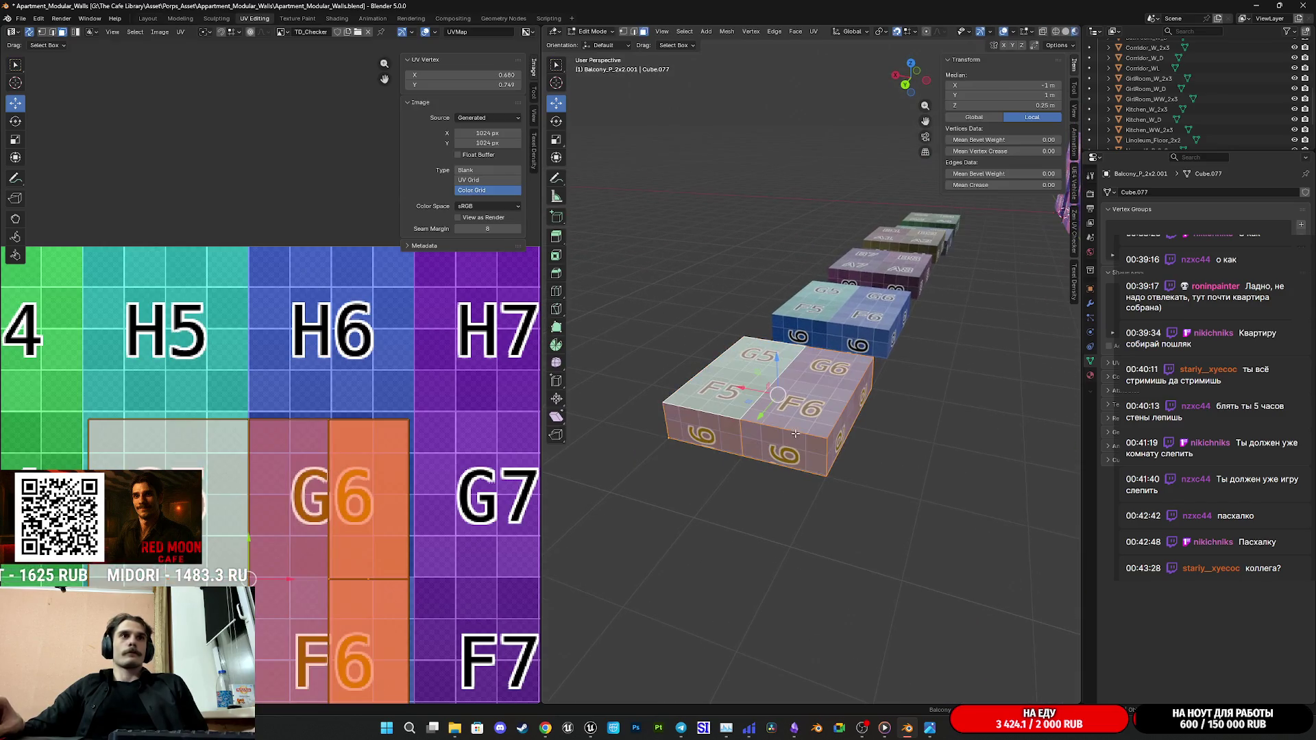
click(840, 422)
middle_drag(818, 401, 811, 350)
click(767, 425)
middle_drag(767, 425, 769, 429)
key(x)
click(751, 448)
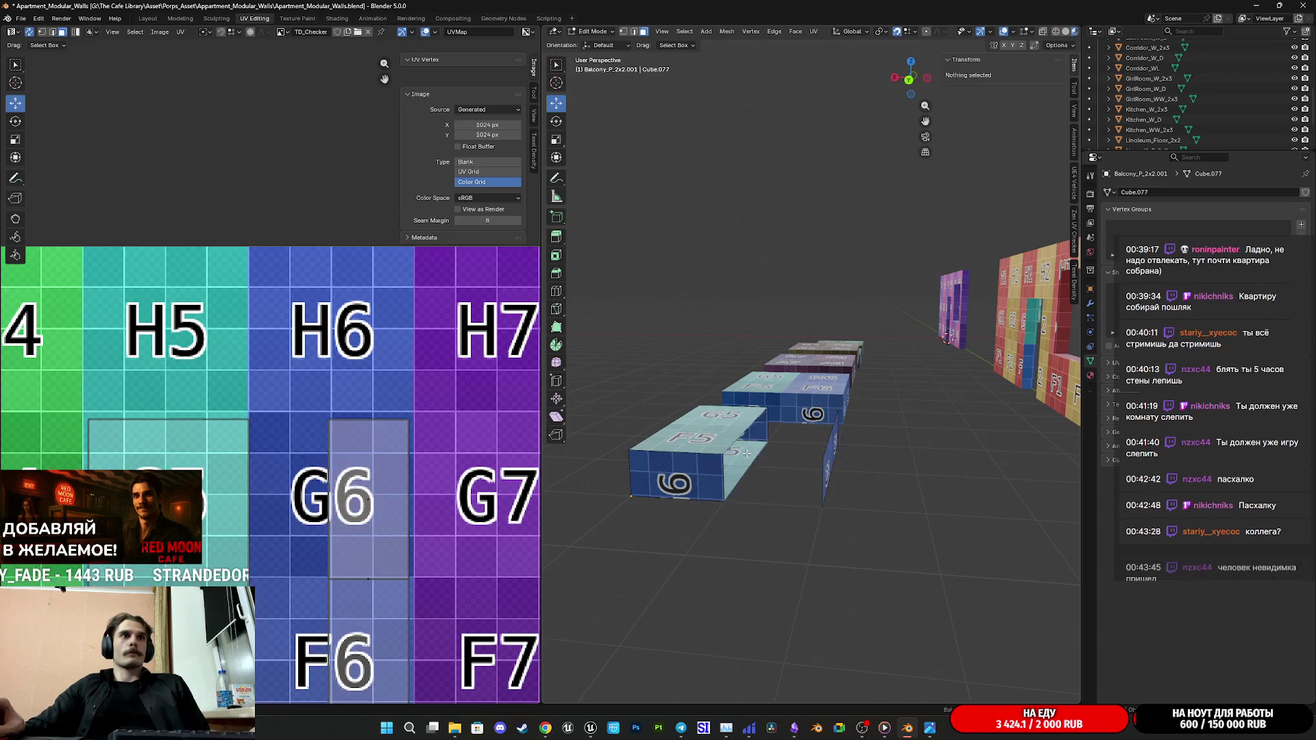
click(830, 456)
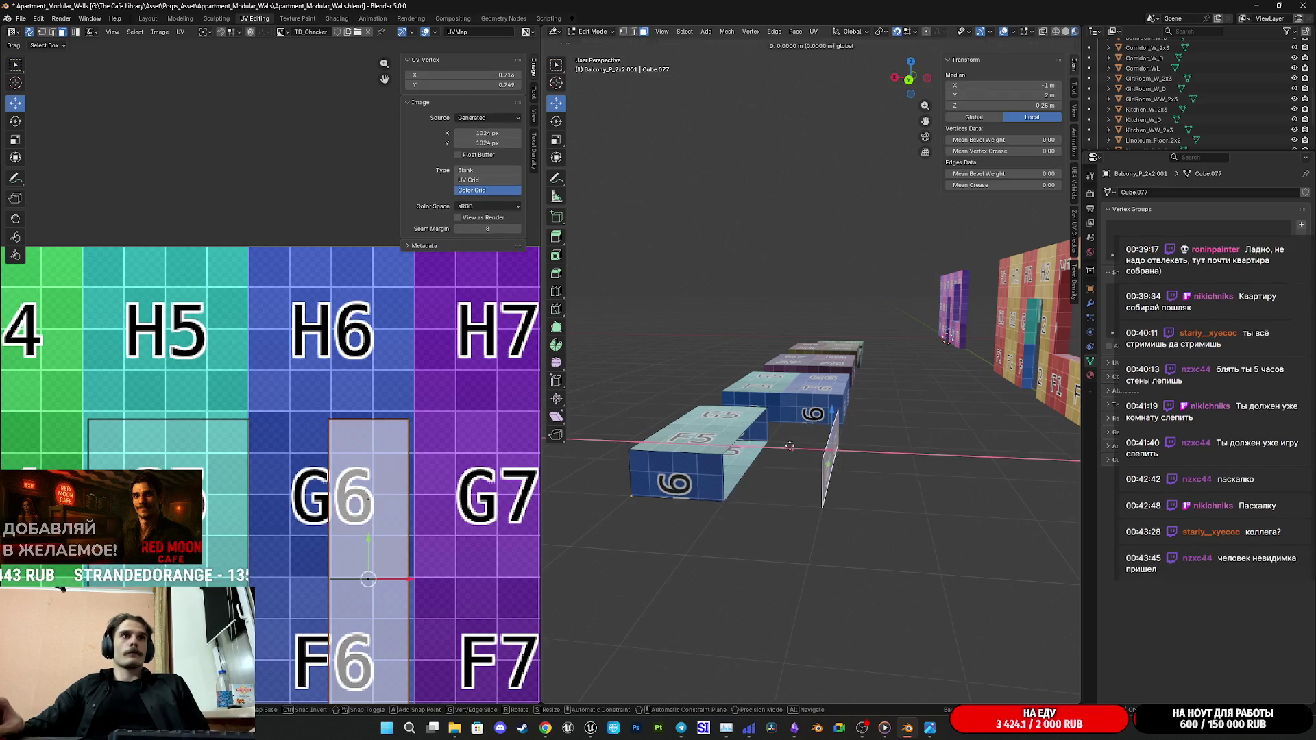
Step: Move the selected face 1 m along X to lengthen the copied block
key(g)
click(756, 448)
middle_drag(756, 448, 778, 458)
key(ctrl+l)
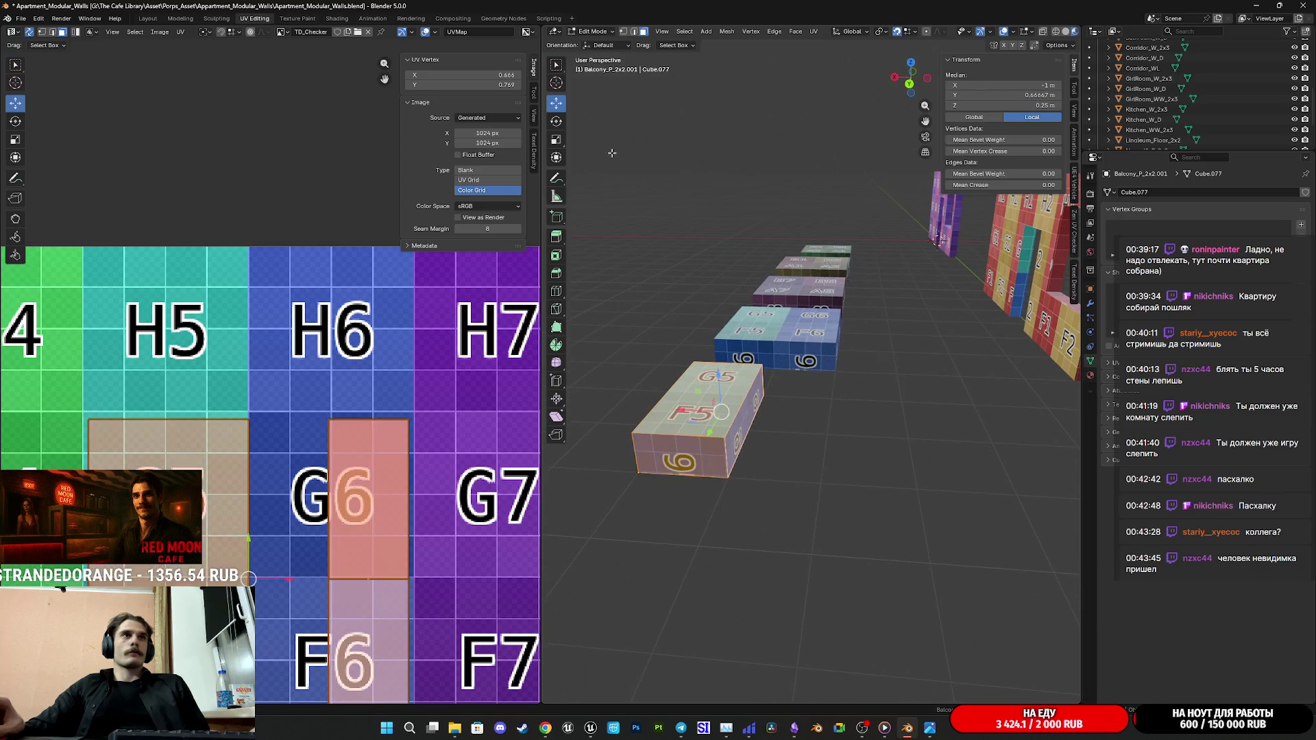
Step: Merge the block's overlapping vertices by distance
click(642, 34)
right_click(704, 424)
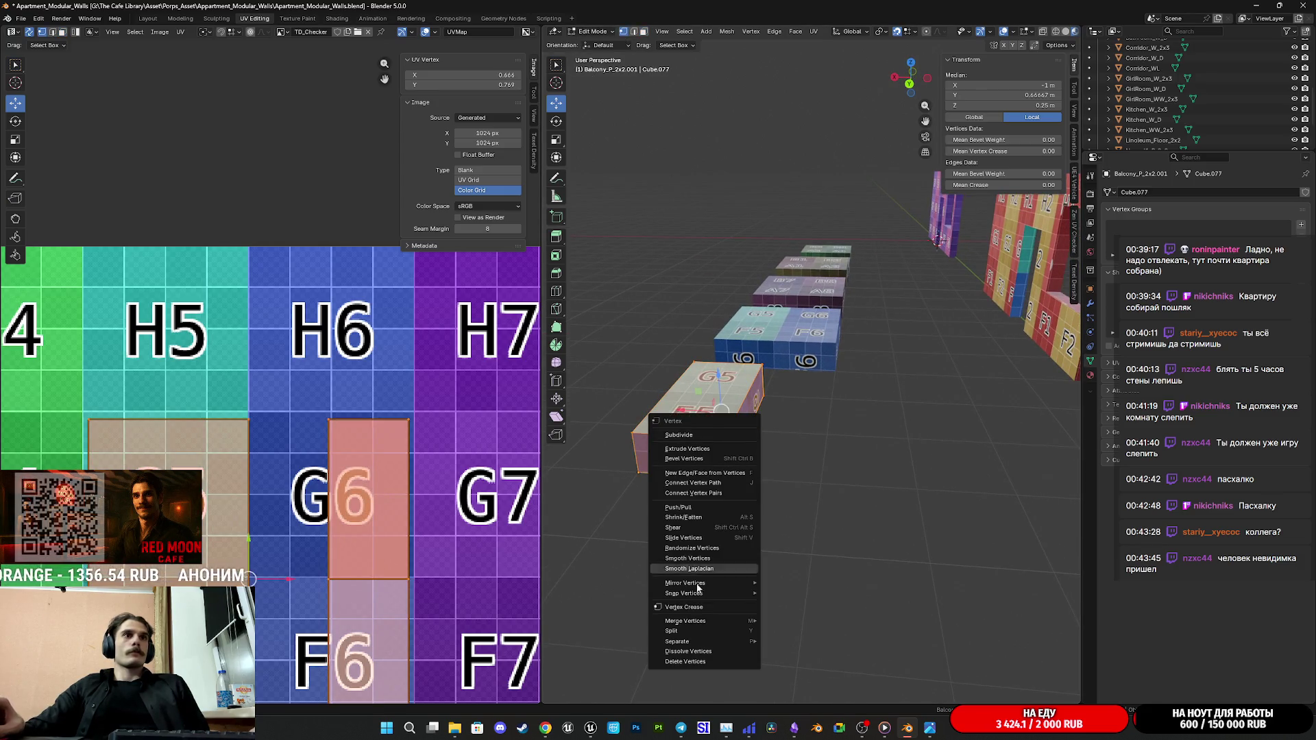
click(710, 621)
click(813, 657)
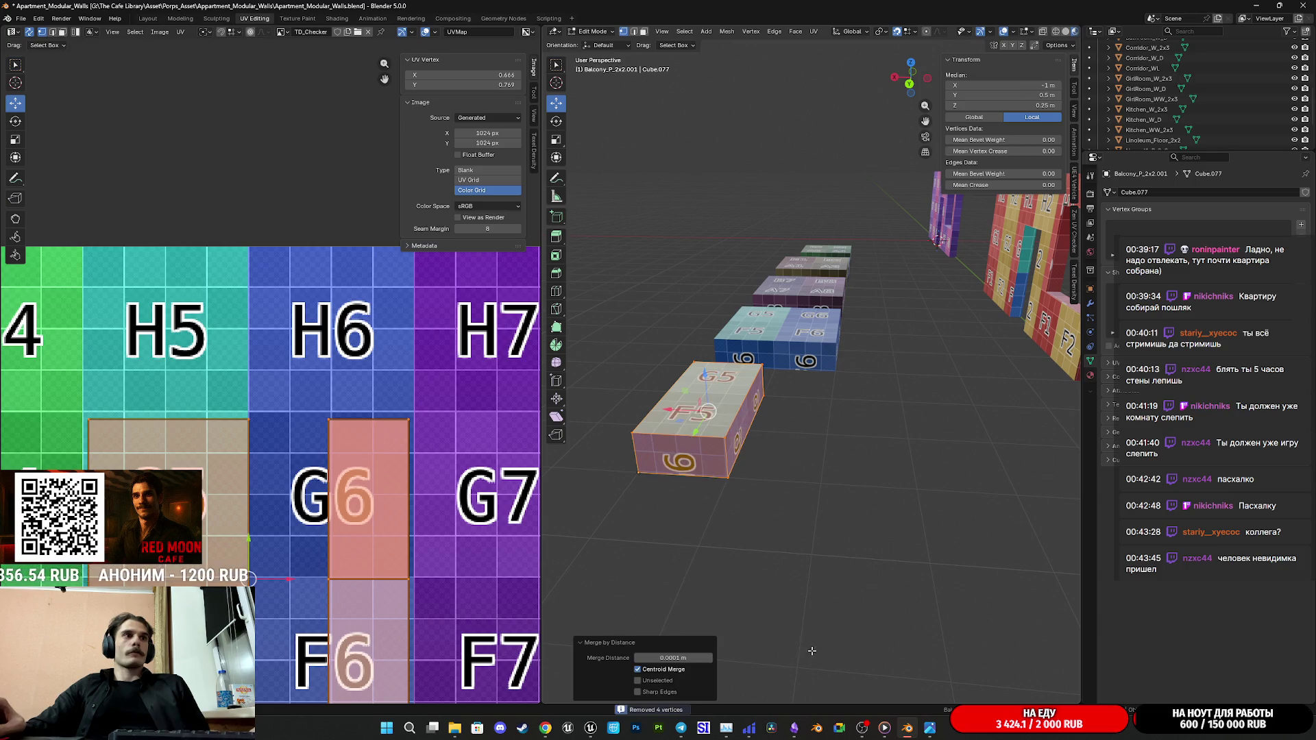
scroll(706, 555, up, 1)
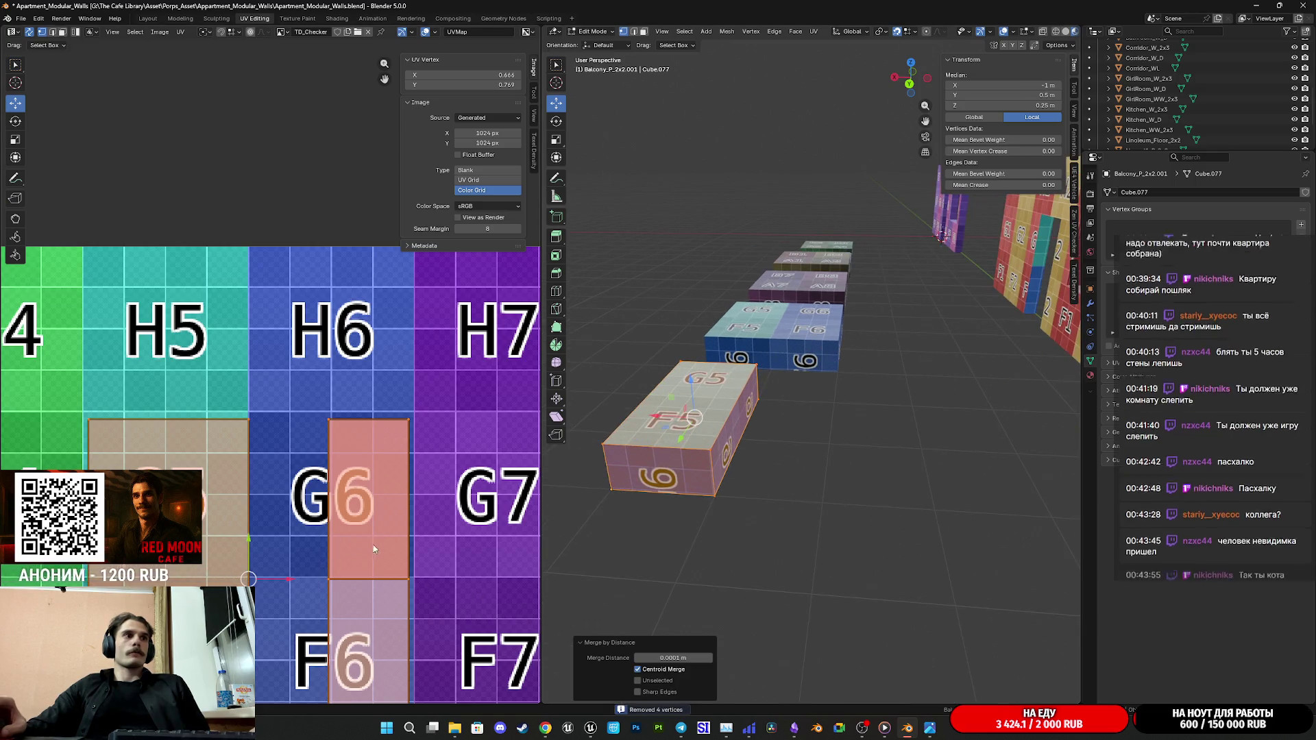
scroll(405, 454, down, 1)
scroll(405, 454, down, 1)
middle_drag(405, 454, 406, 444)
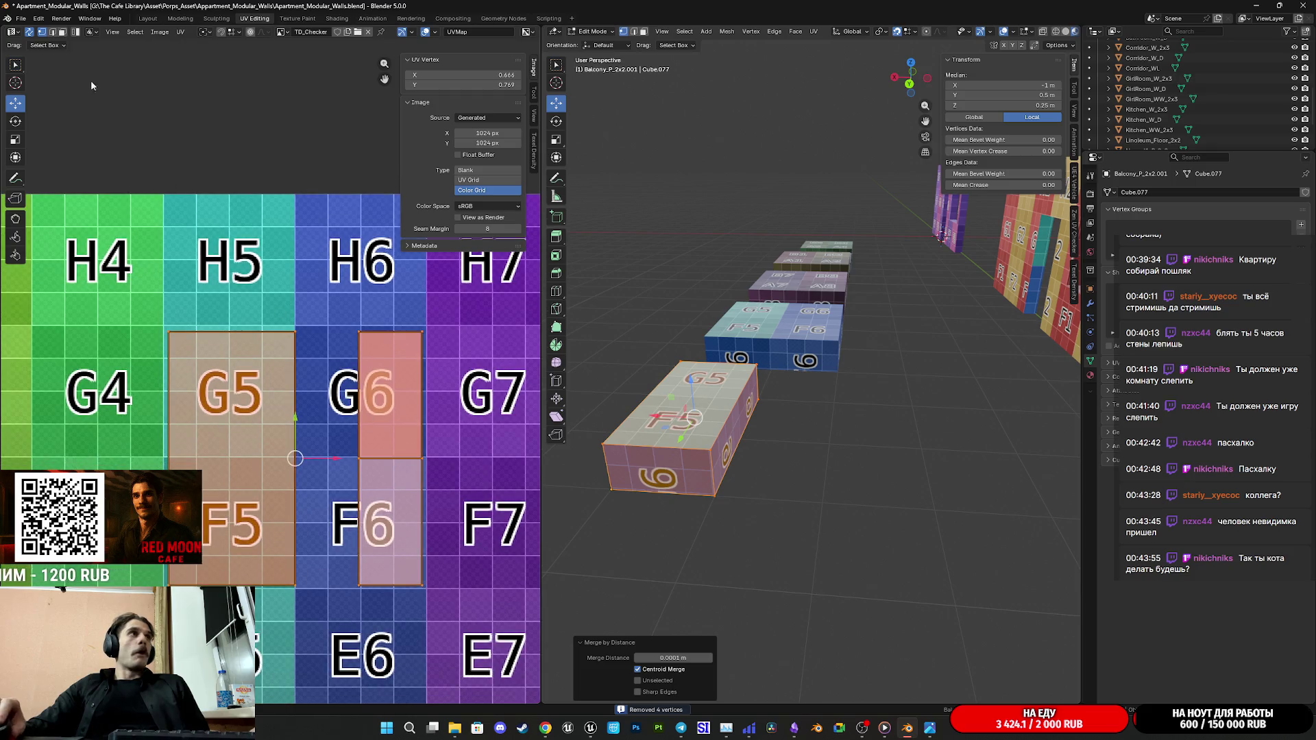
click(64, 31)
Step: Select the G6/F6 strip island, try a move and cancel it to keep its position
click(388, 467)
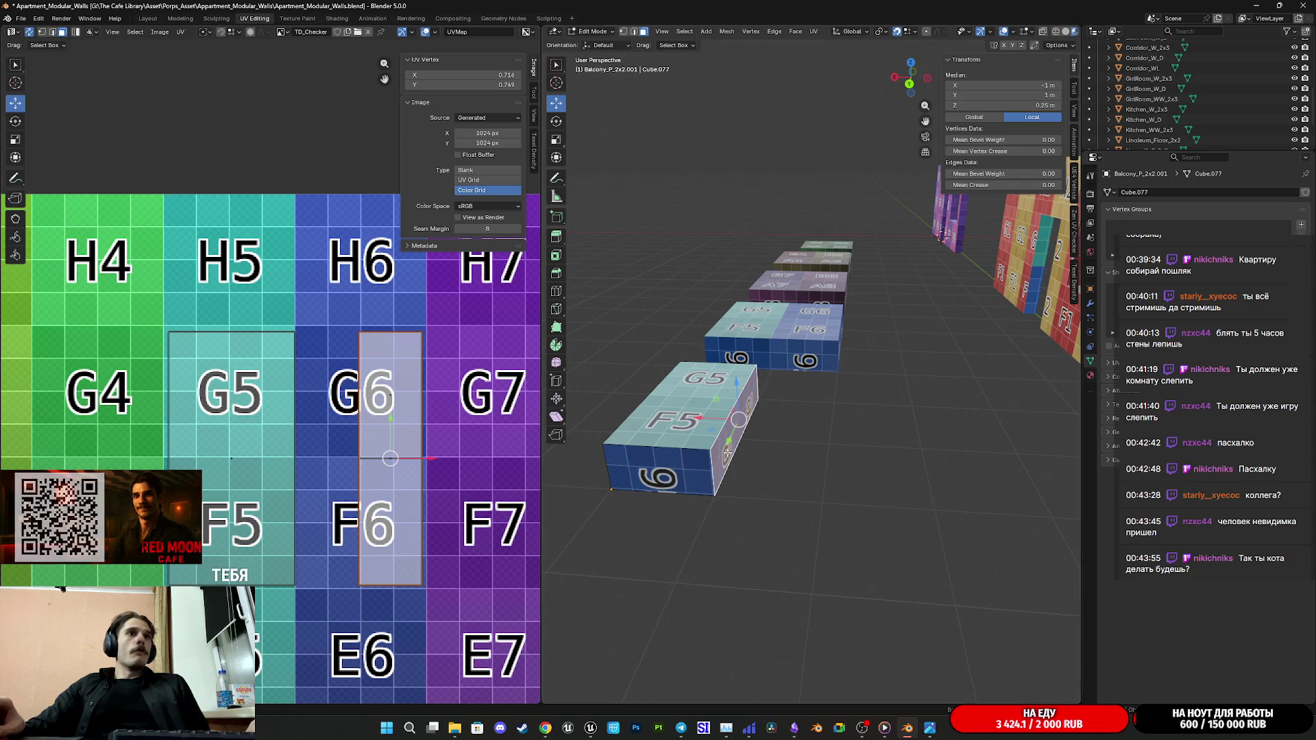
mouse_move(693, 457)
middle_down()
mouse_move(720, 442)
mouse_move(761, 465)
middle_up()
scroll(742, 453, up, 3)
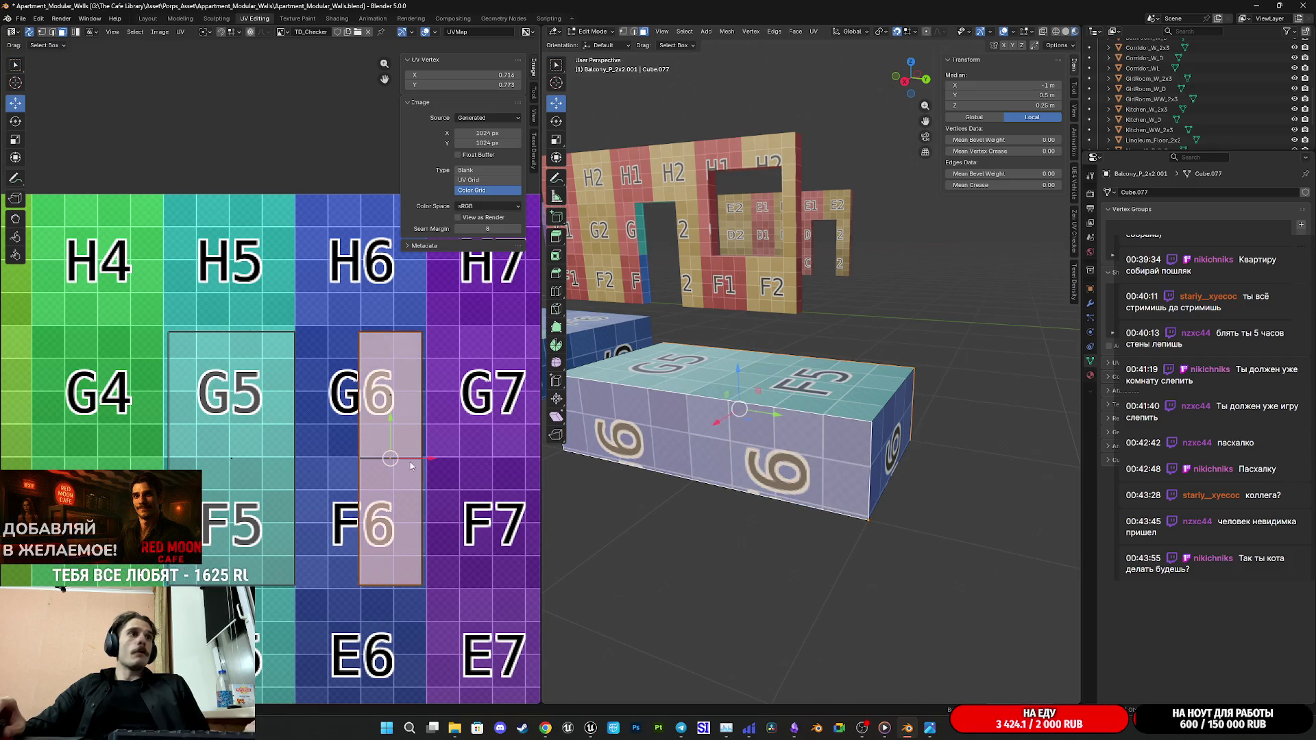
key(g)
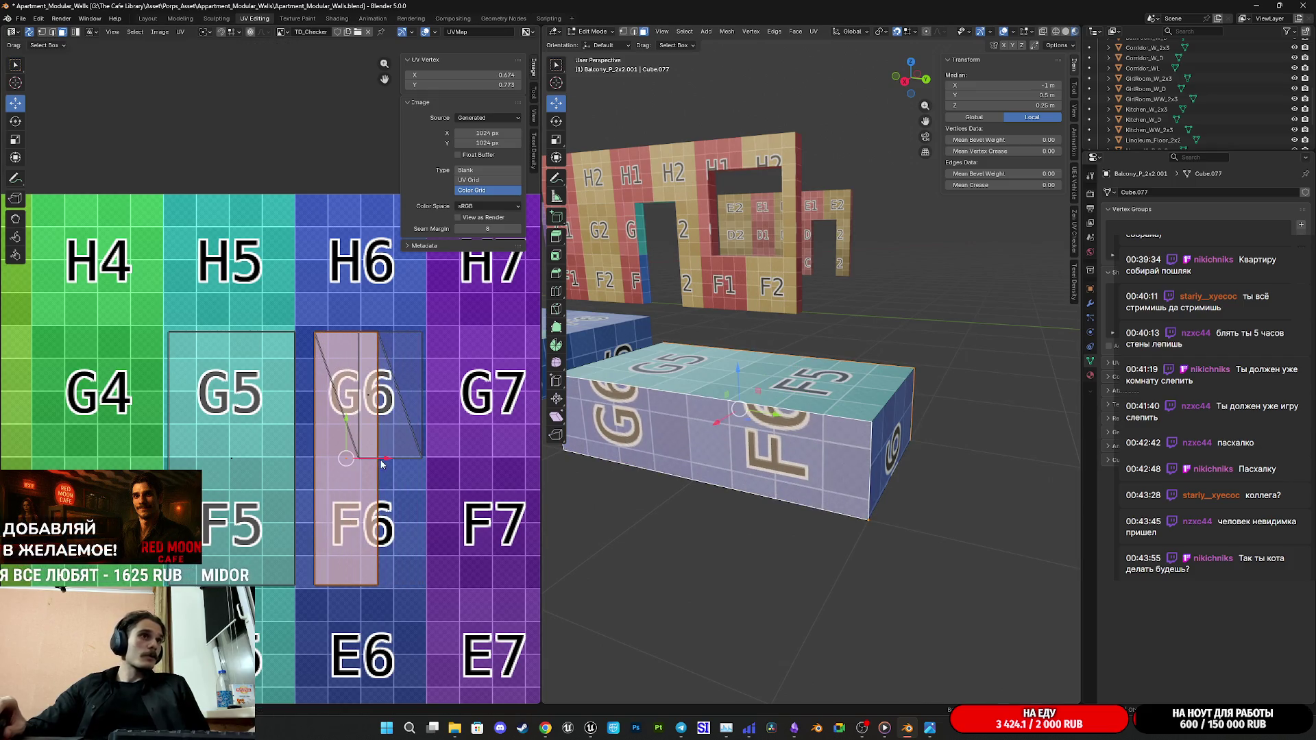
right_click(380, 462)
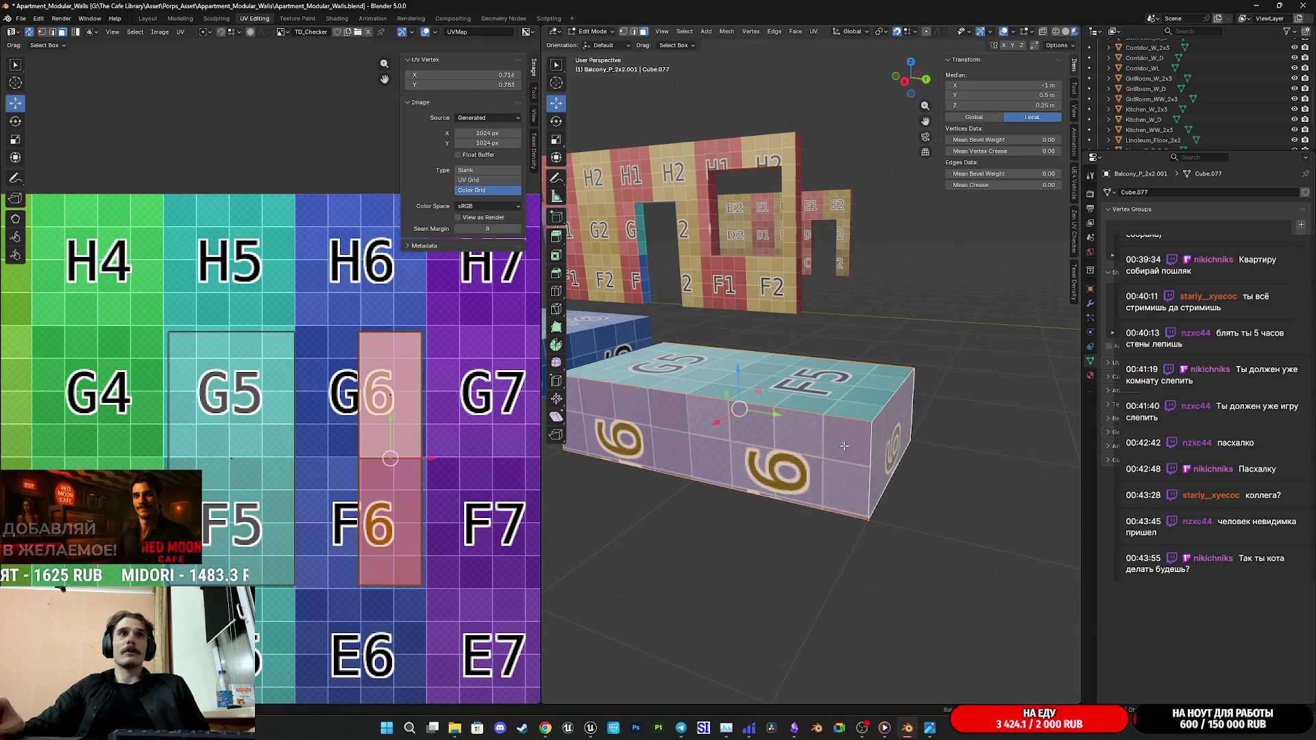
middle_drag(795, 456, 720, 419)
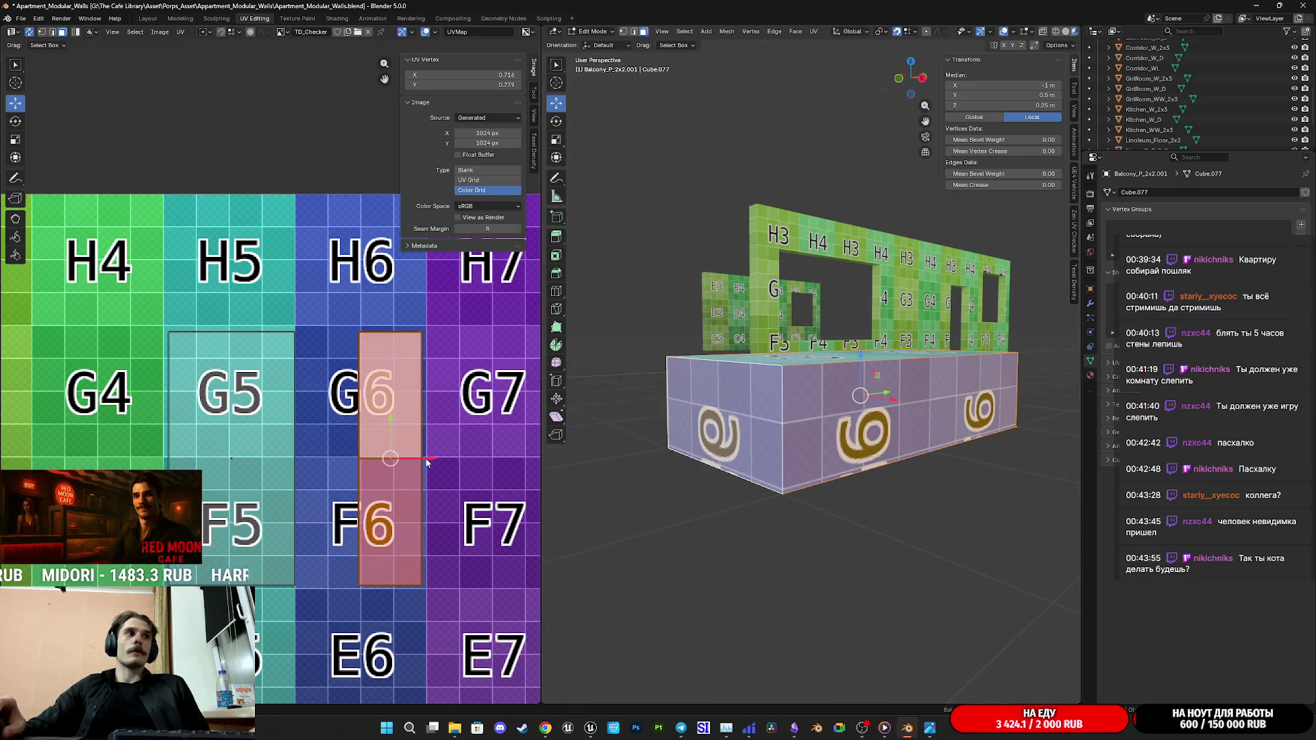
Step: Move the strip island from the G6/F6 column onto G5/F5 and check the block
key(g)
click(296, 477)
key(Tab)
mouse_move(829, 449)
middle_down()
mouse_move(780, 414)
mouse_move(809, 418)
middle_up()
key(Tab)
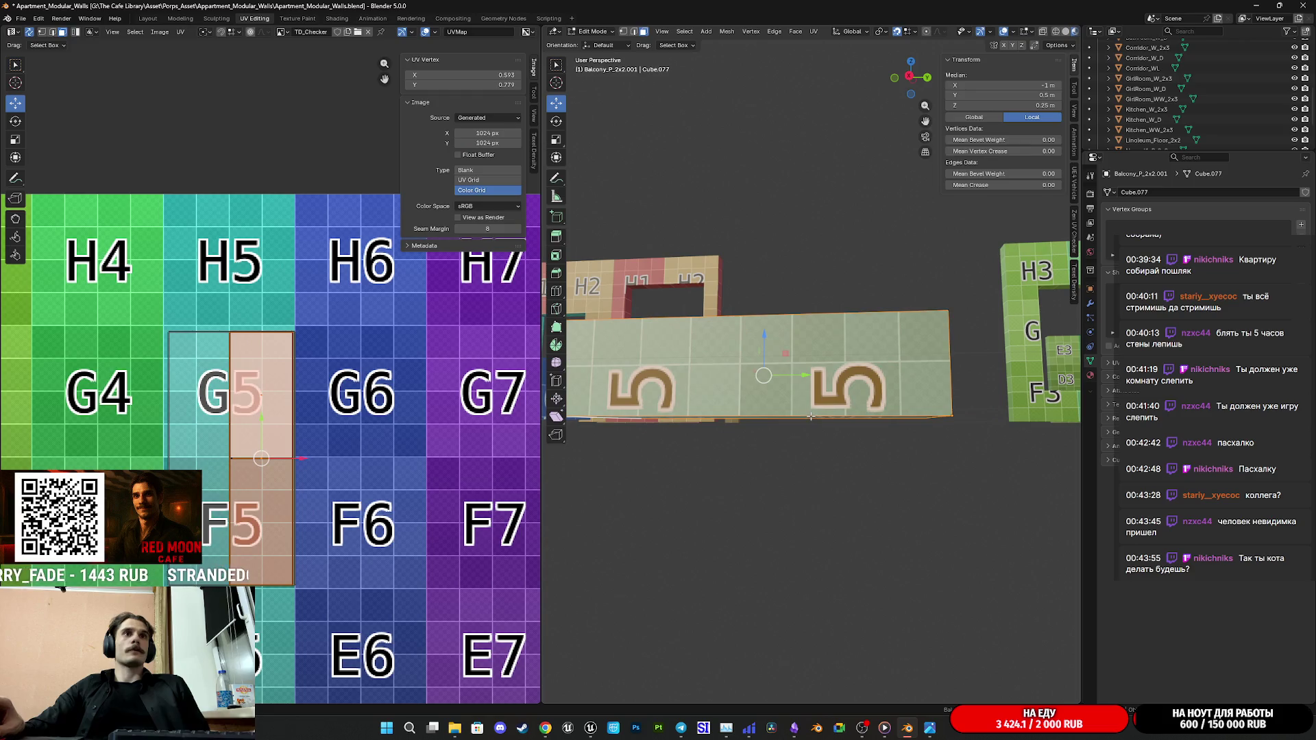
Step: View the block from the side and begin moving its selected top part
middle_drag(754, 402, 706, 436)
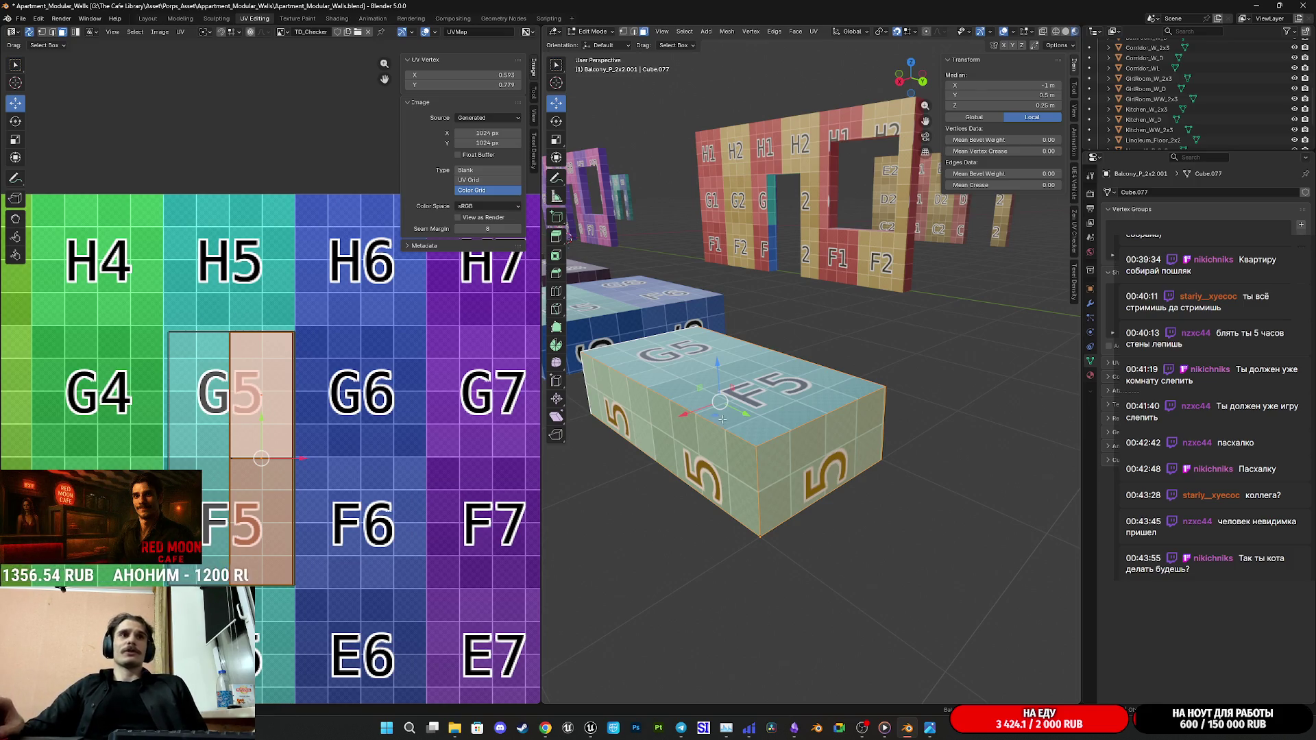
middle_drag(722, 417, 679, 154)
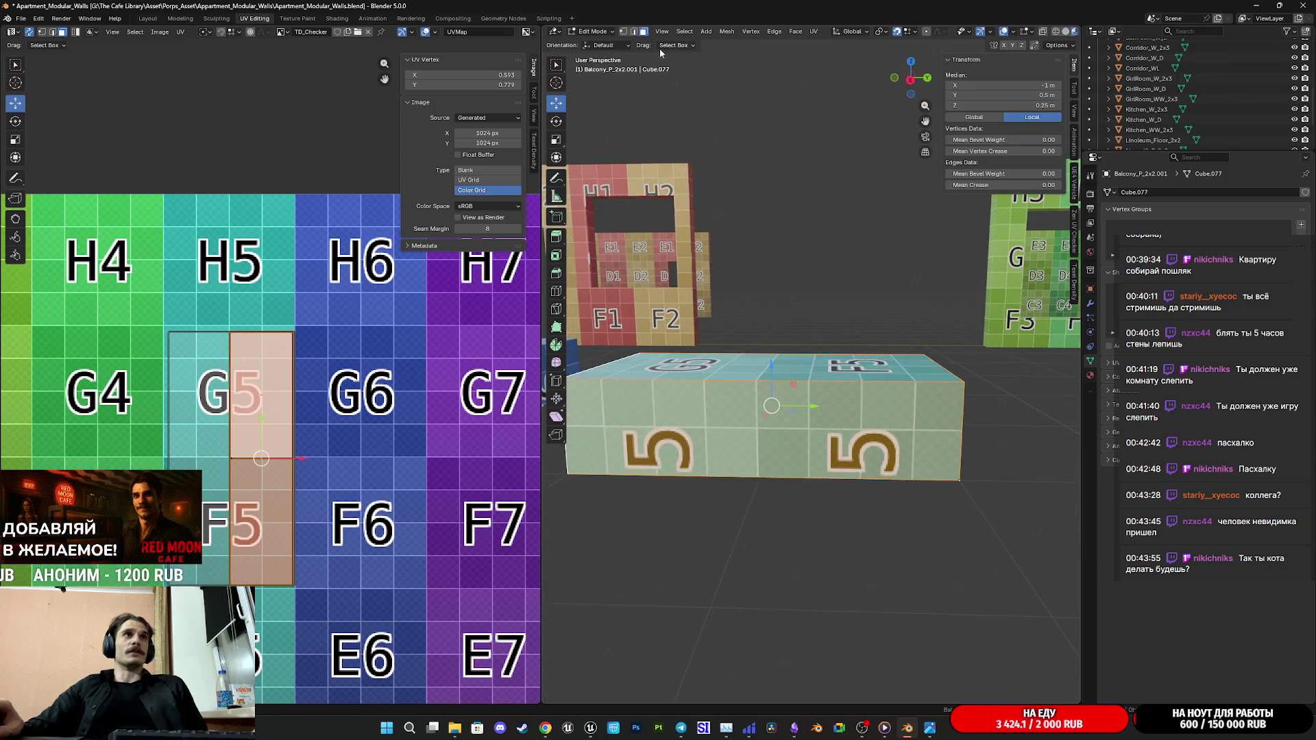
mouse_move(801, 405)
middle_down()
mouse_move(833, 428)
mouse_move(843, 310)
mouse_move(802, 391)
mouse_move(822, 370)
middle_up()
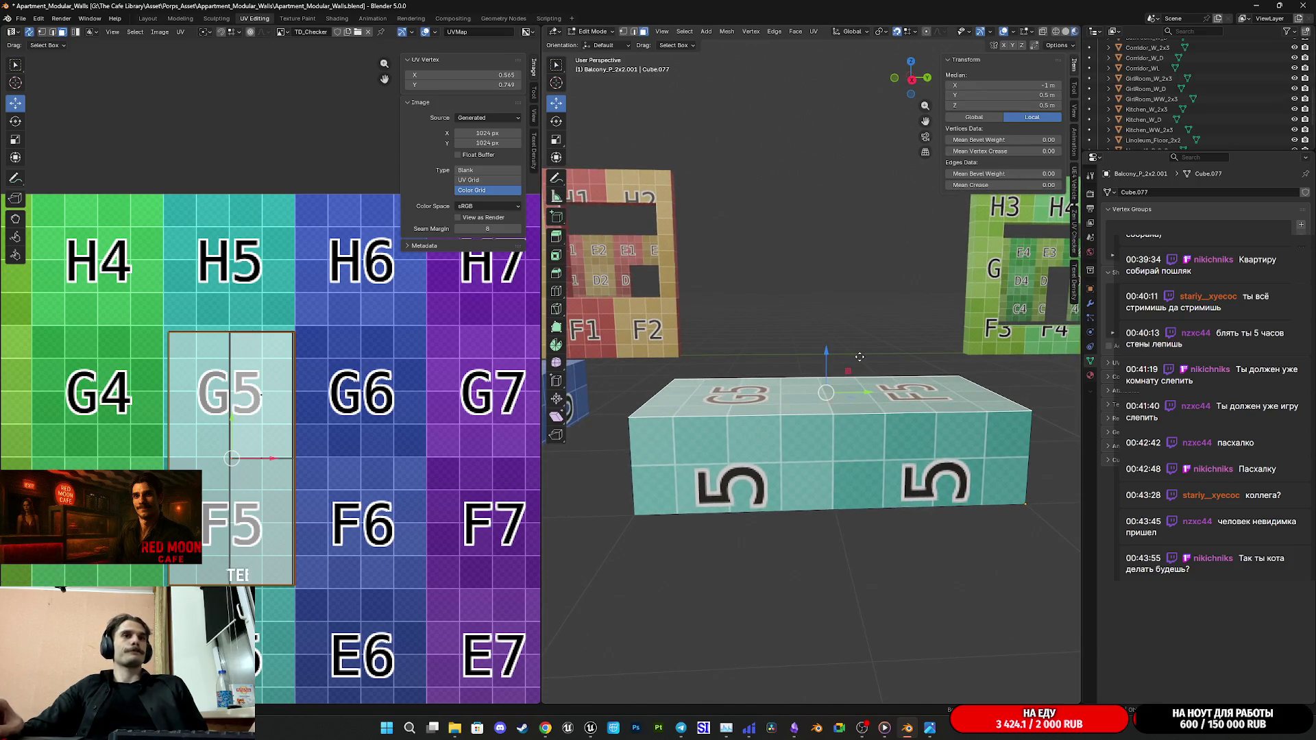
key(g)
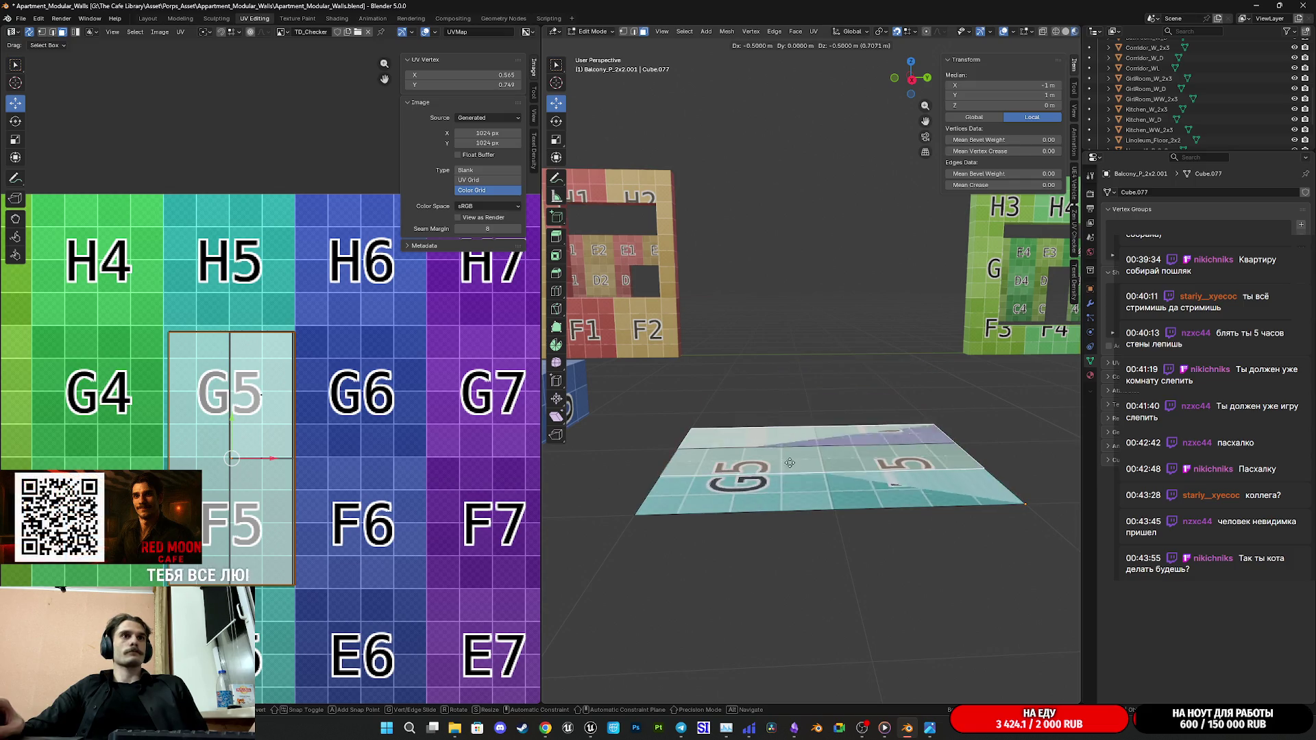
Step: Redo the move with Z -0.25 m and Y 0 m, flattening the block into a slab
right_click(805, 473)
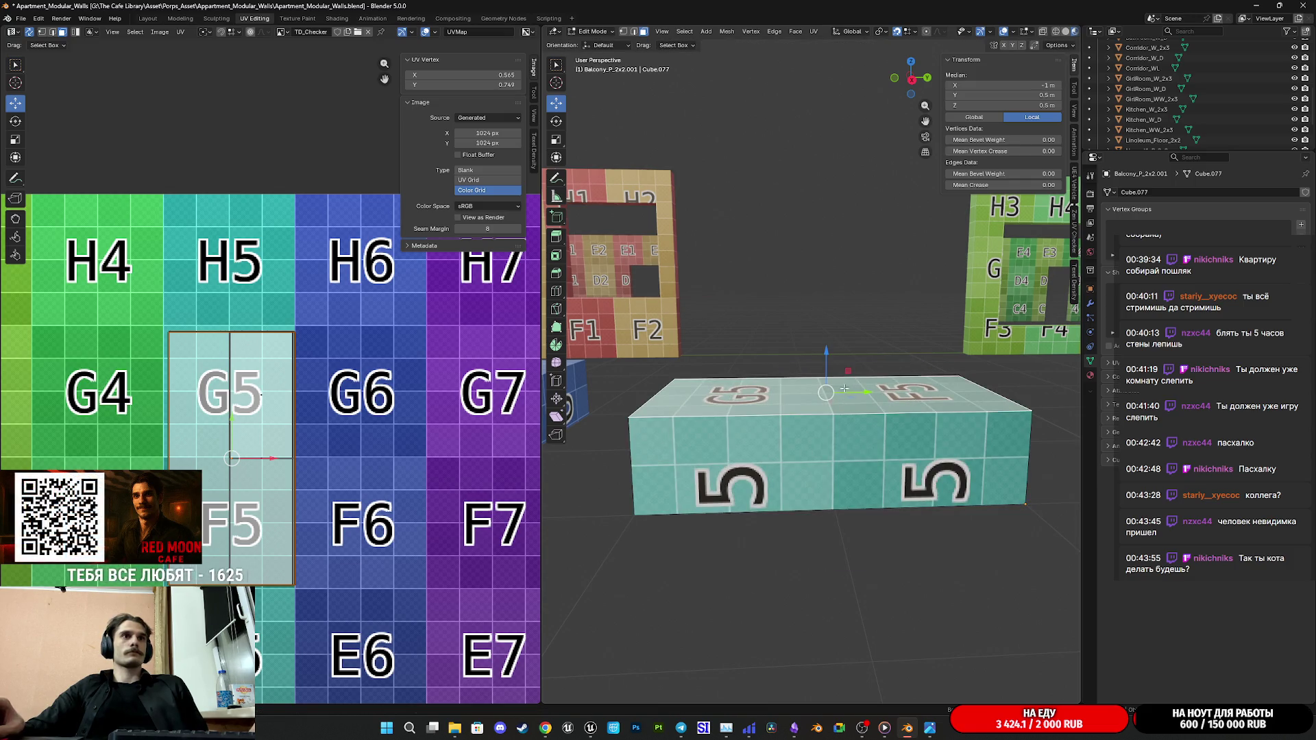
key(ctrl+z)
text(0)
key(Tab)
key(Return)
double_click(675, 648)
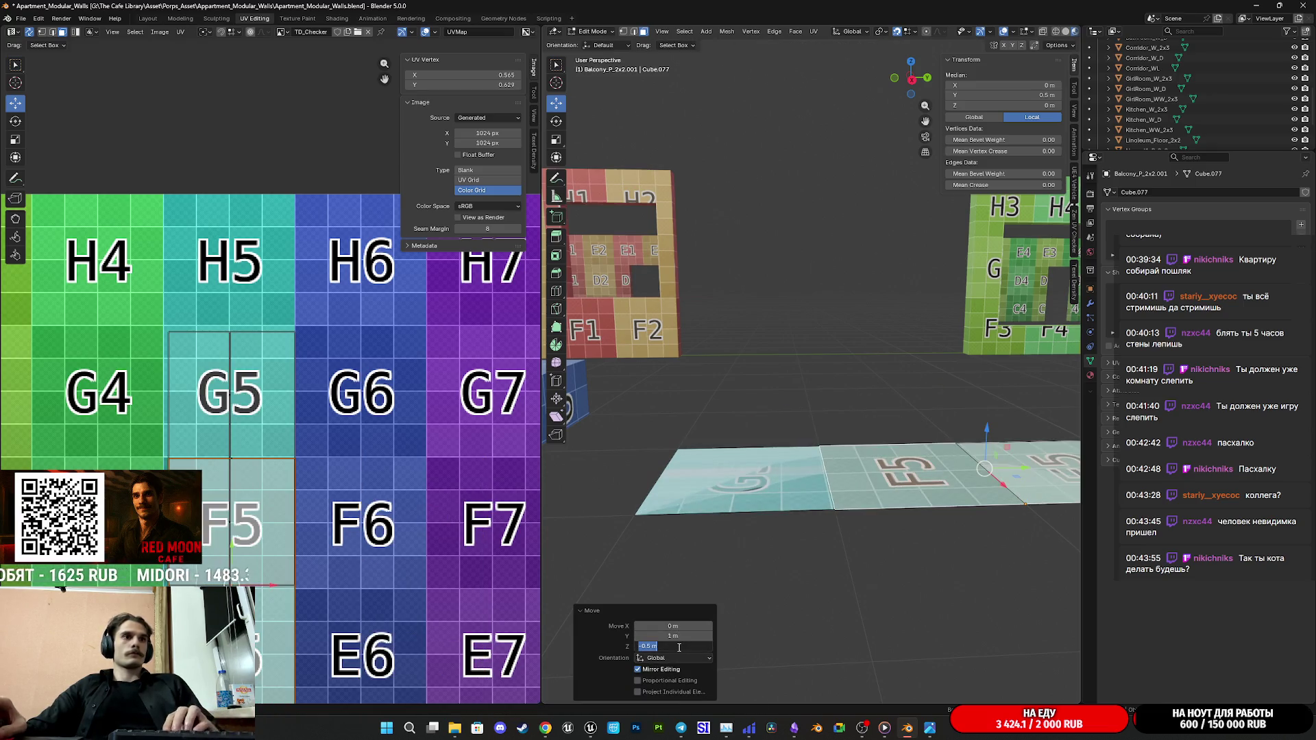
text(-0.25)
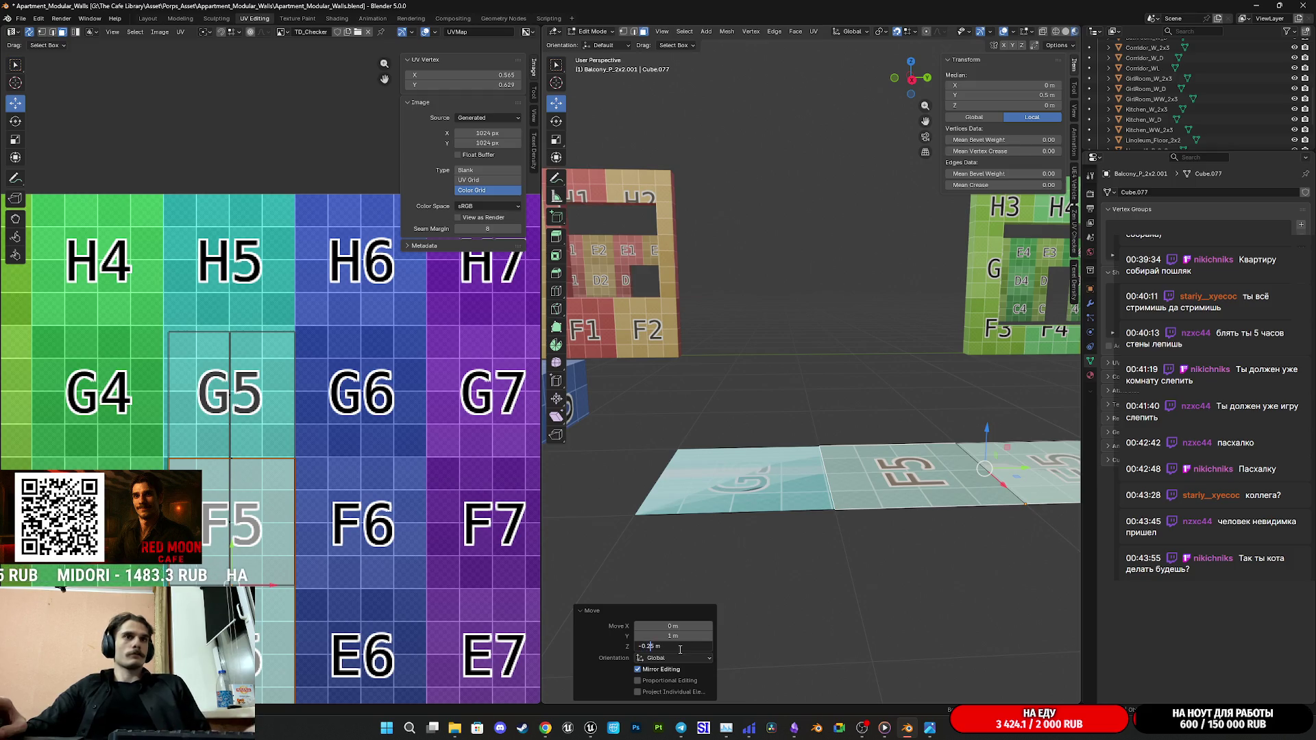
key(Return)
double_click(675, 636)
text(0)
key(Return)
middle_drag(822, 484, 743, 527)
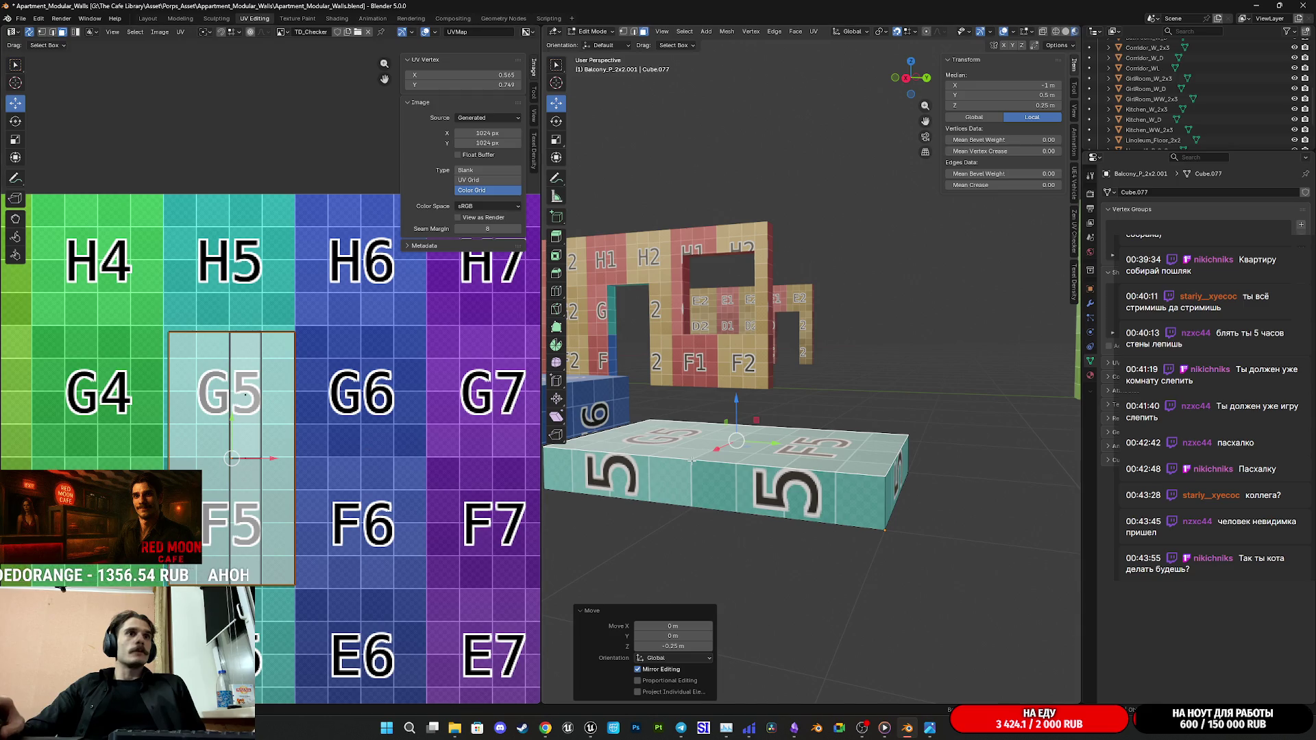
click(307, 460)
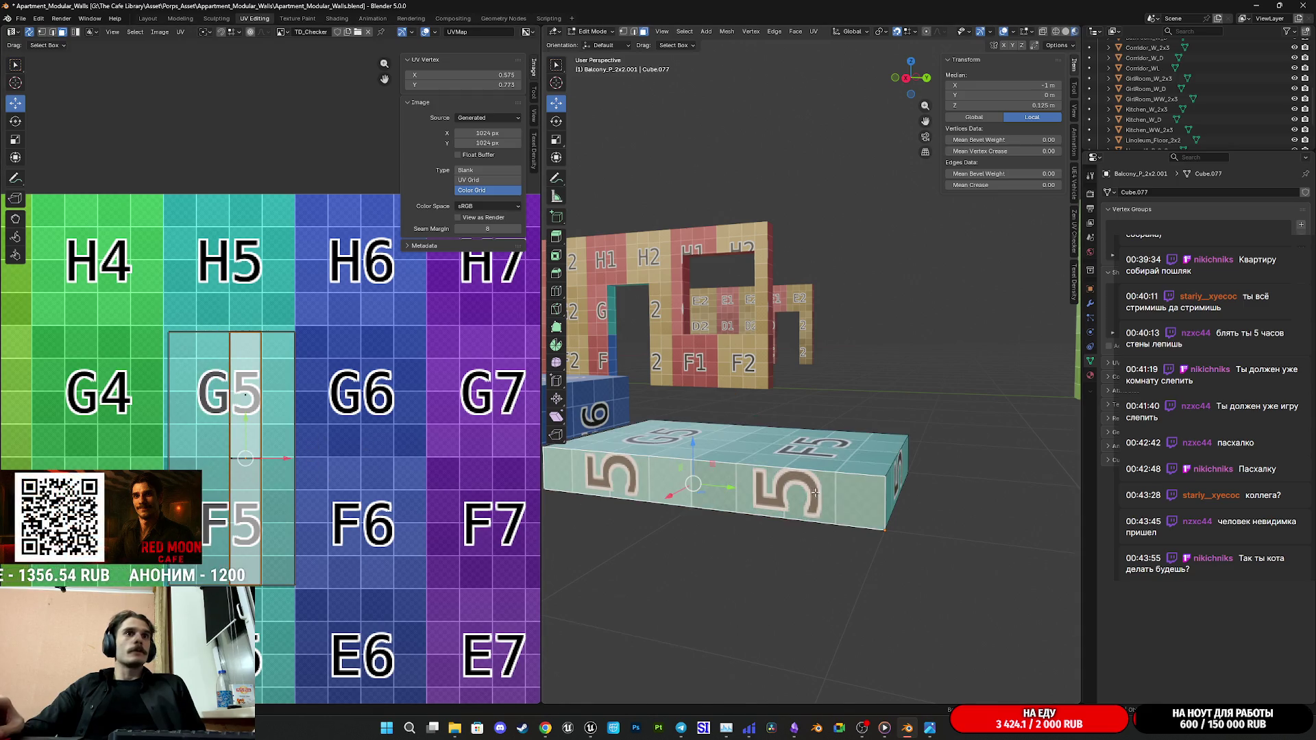
Step: Move the slab's thin side-face UV strip to the right edge of the G5 square
middle_drag(813, 491, 782, 484)
middle_drag(880, 492, 831, 490)
middle_drag(771, 517, 905, 450)
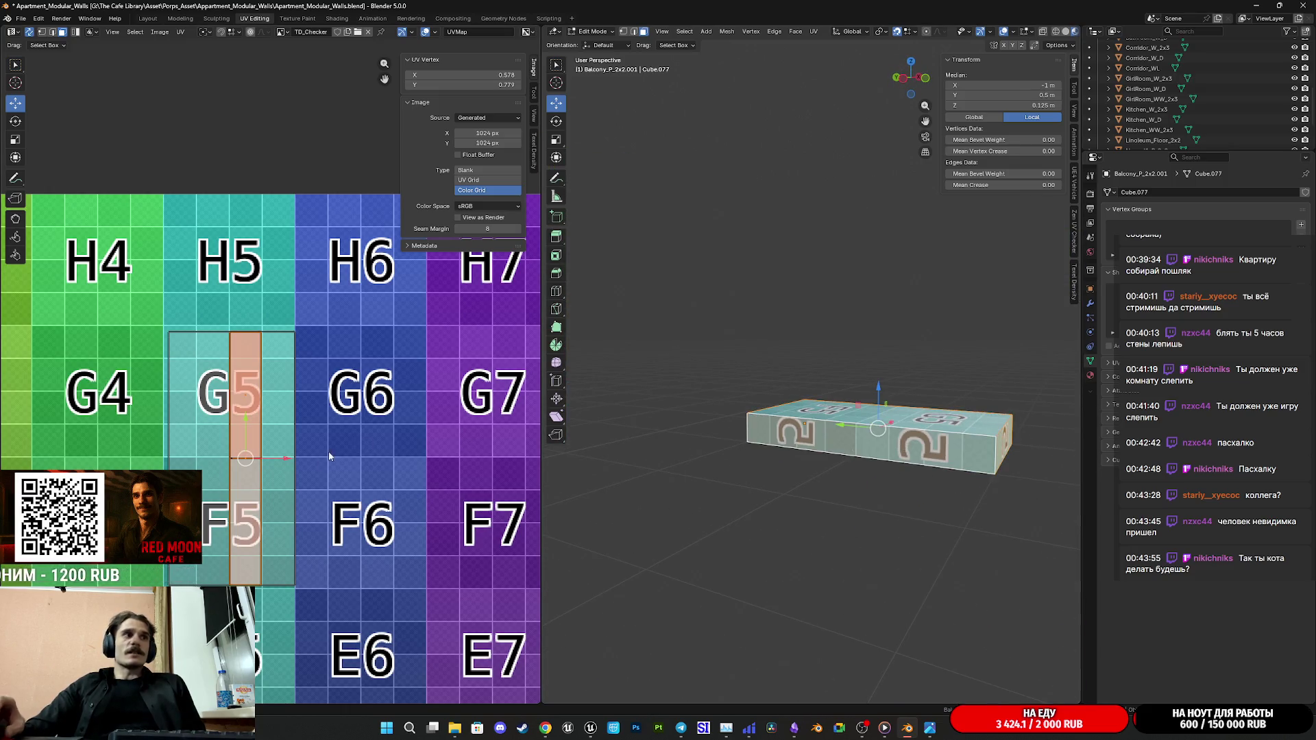
scroll(294, 480, up, 3)
scroll(315, 362, up, 2)
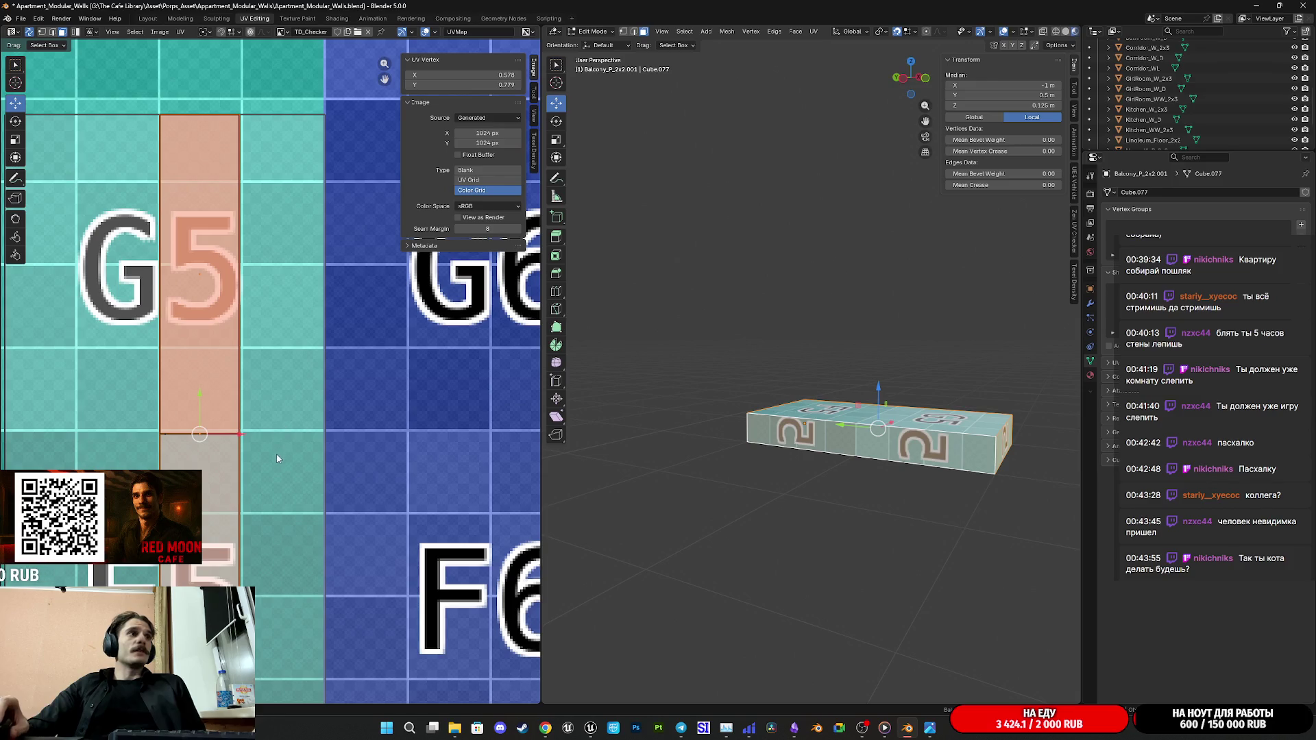
key(g)
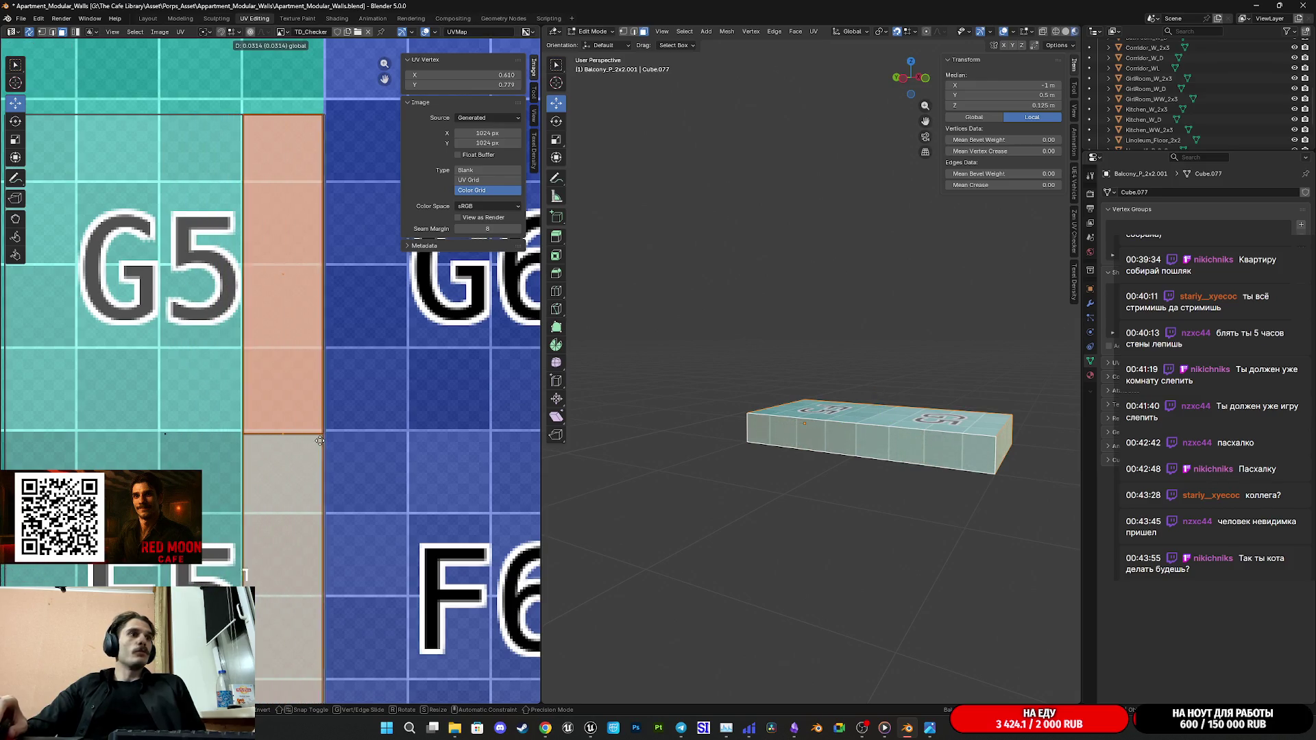
click(321, 441)
scroll(320, 440, down, 5)
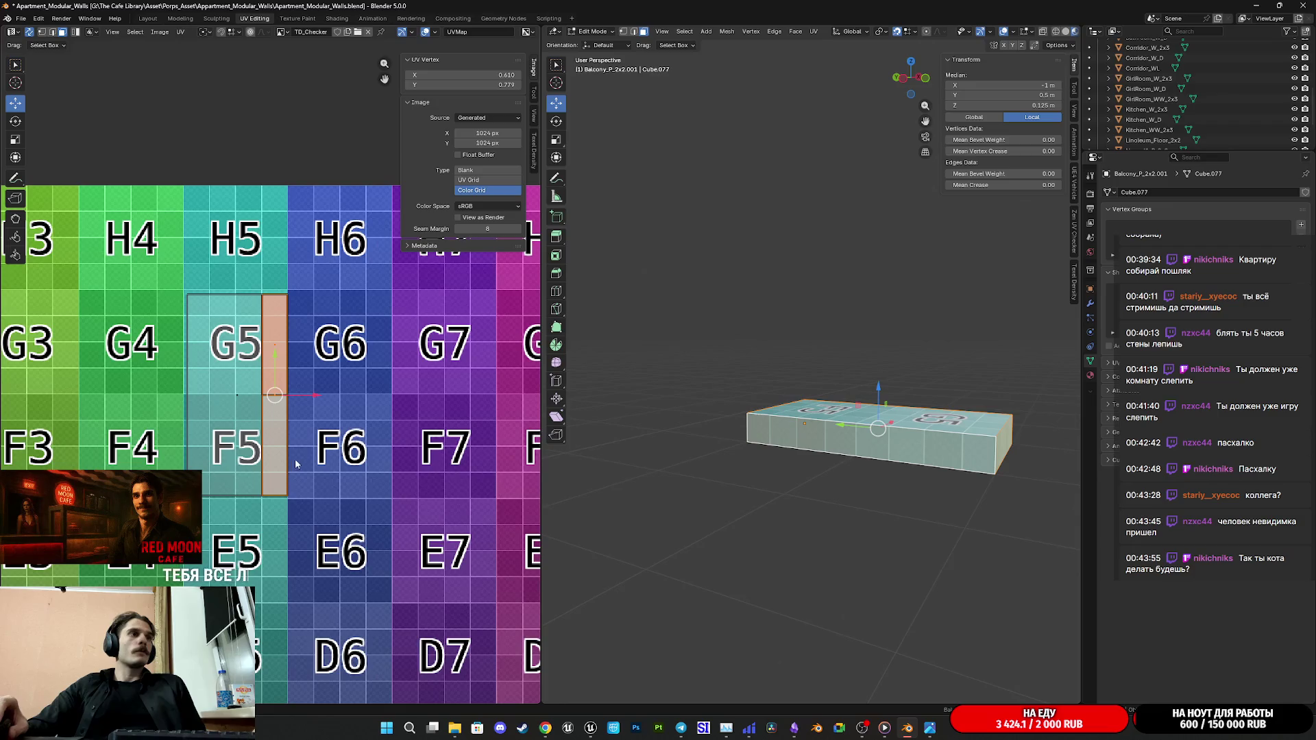
key(Tab)
middle_drag(836, 453, 813, 475)
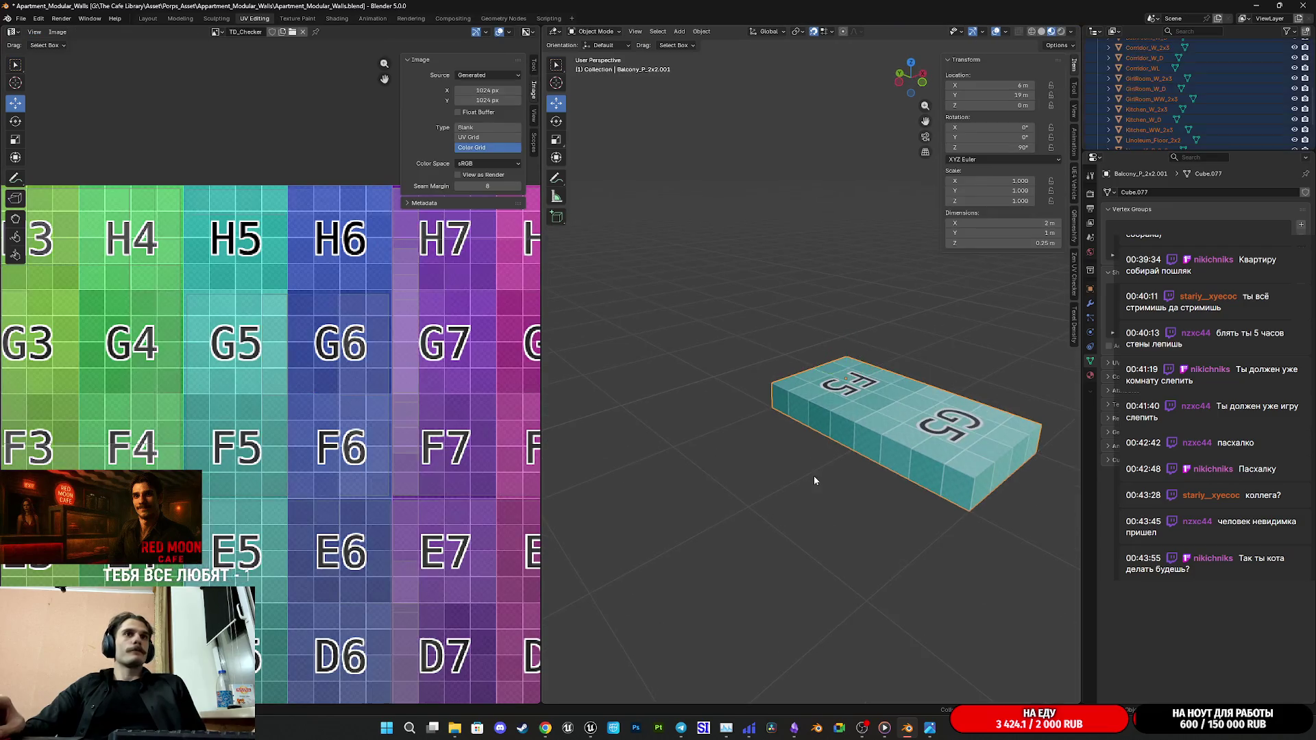
key(Tab)
click(901, 410)
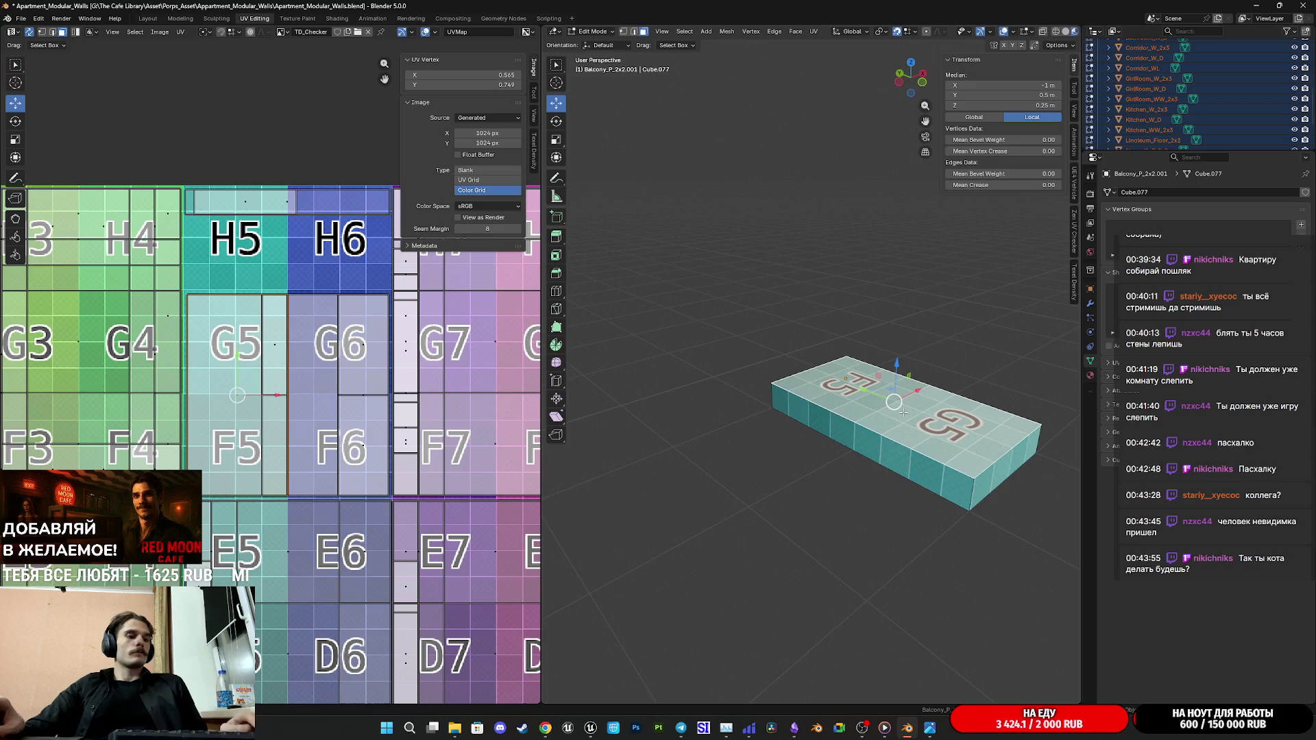
Step: Select the slab's linked UV island and rotate it a quarter turn, then lift it toward H5/H6
key(ctrl+l)
scroll(278, 383, down, 1)
middle_drag(299, 399, 298, 453)
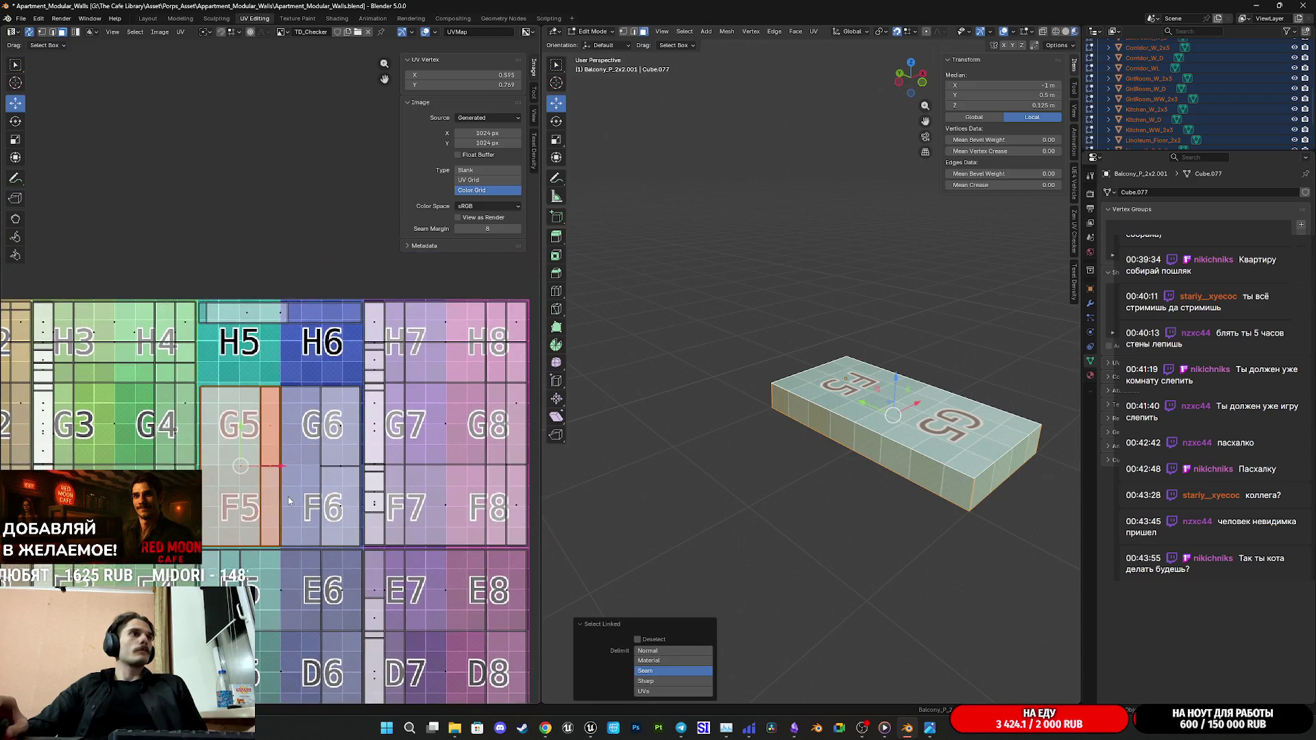
key(r)
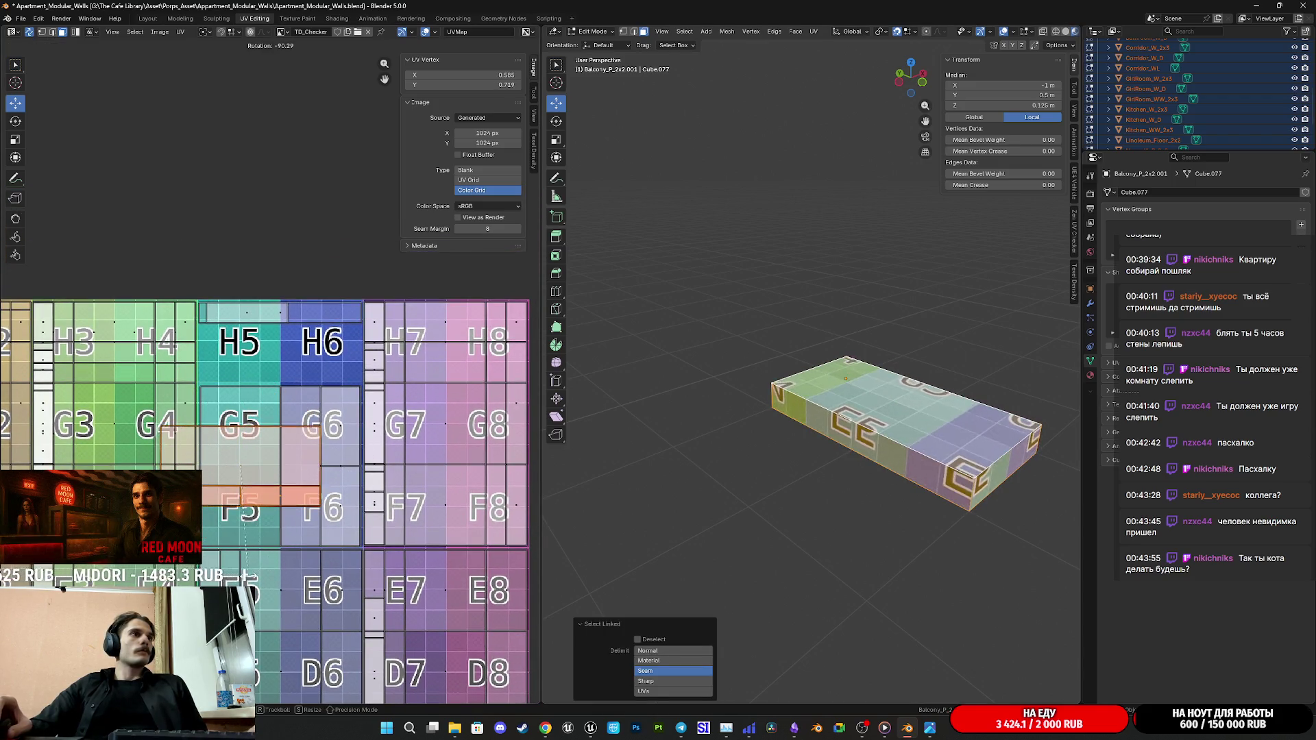
key(Return)
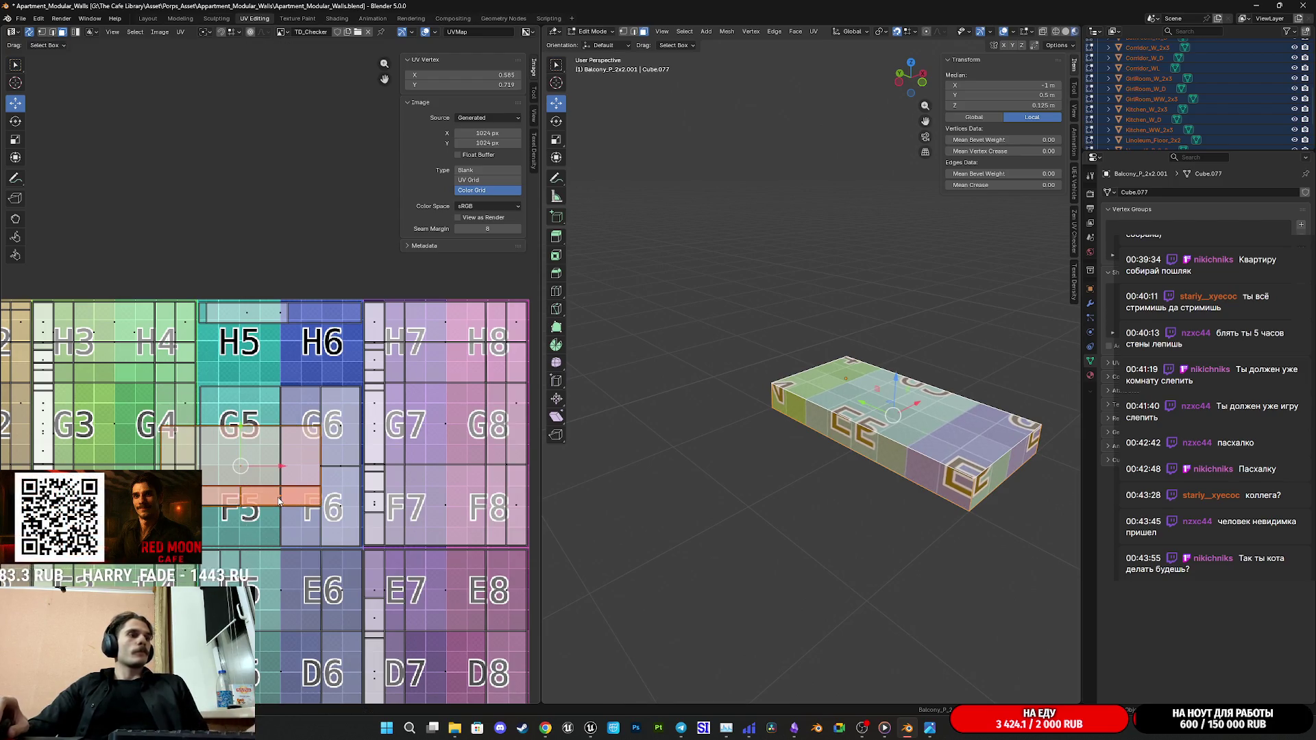
key(g)
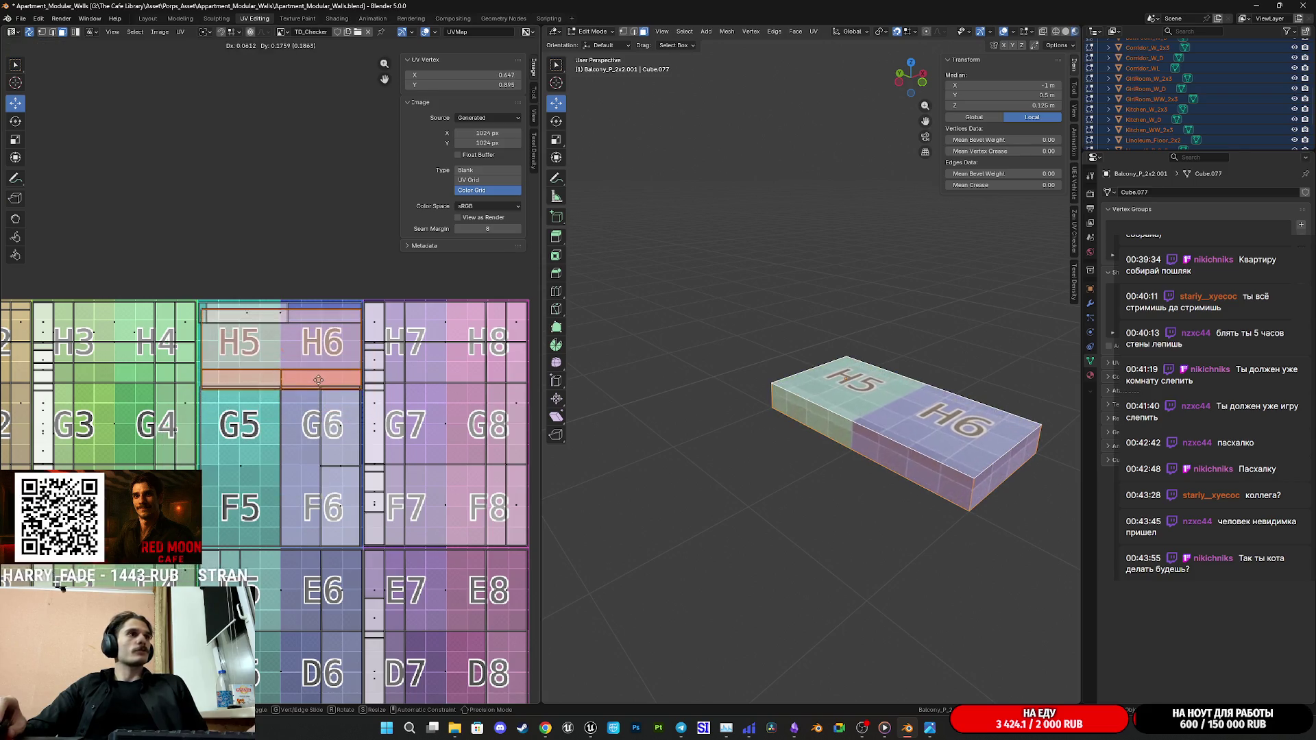
Step: Drop the island over H5/H6 and nudge the side strip into line beneath it
click(318, 373)
scroll(317, 373, up, 3)
scroll(329, 432, up, 2)
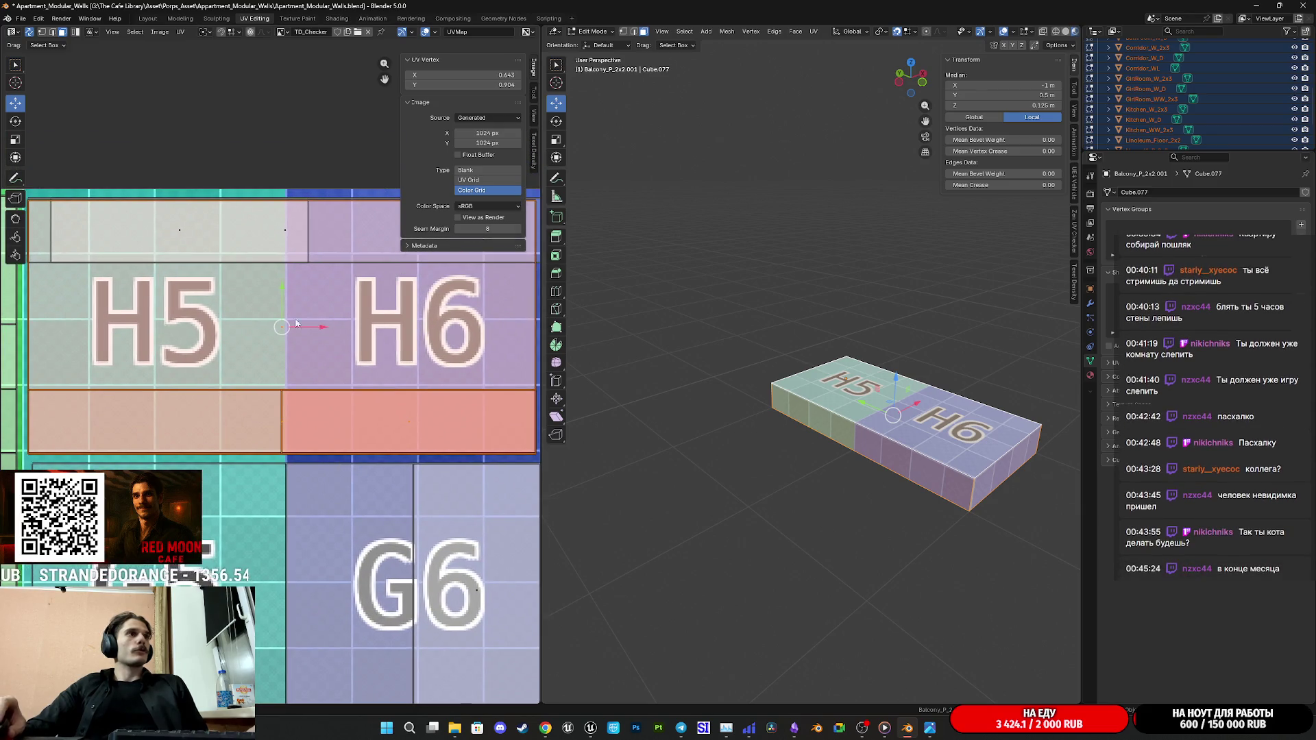
key(g)
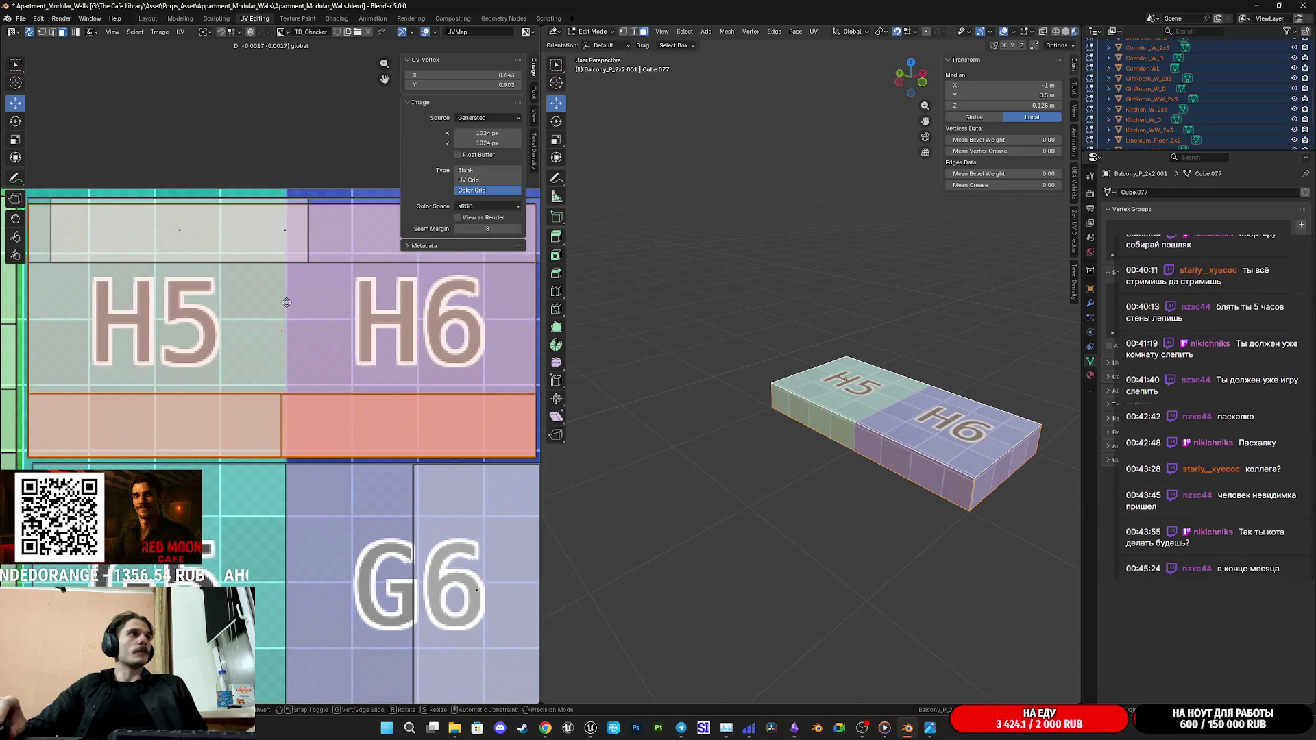
click(287, 303)
middle_drag(287, 304, 229, 496)
key(g)
click(282, 493)
middle_drag(344, 483, 547, 471)
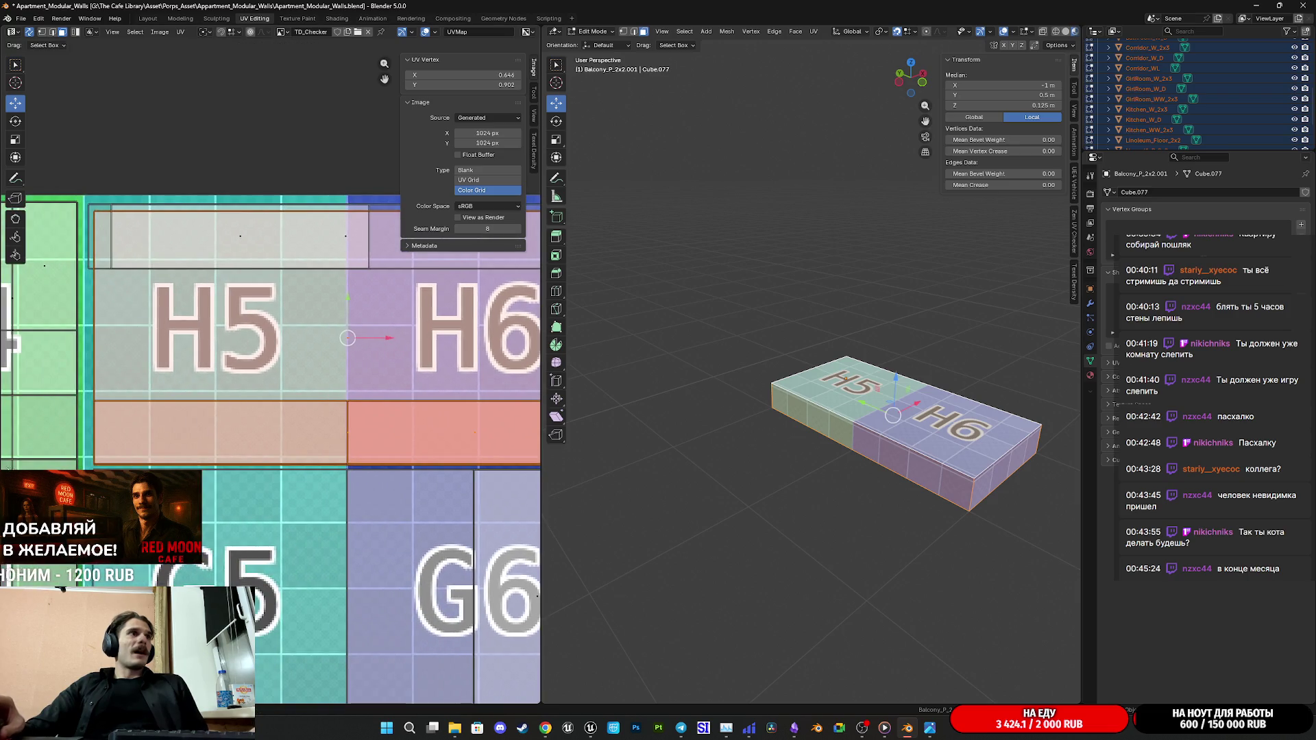
Step: Scale the island vertically (S, Y) and shift it down to sit within the H5–H6 row
key(g)
key(s)
key(y)
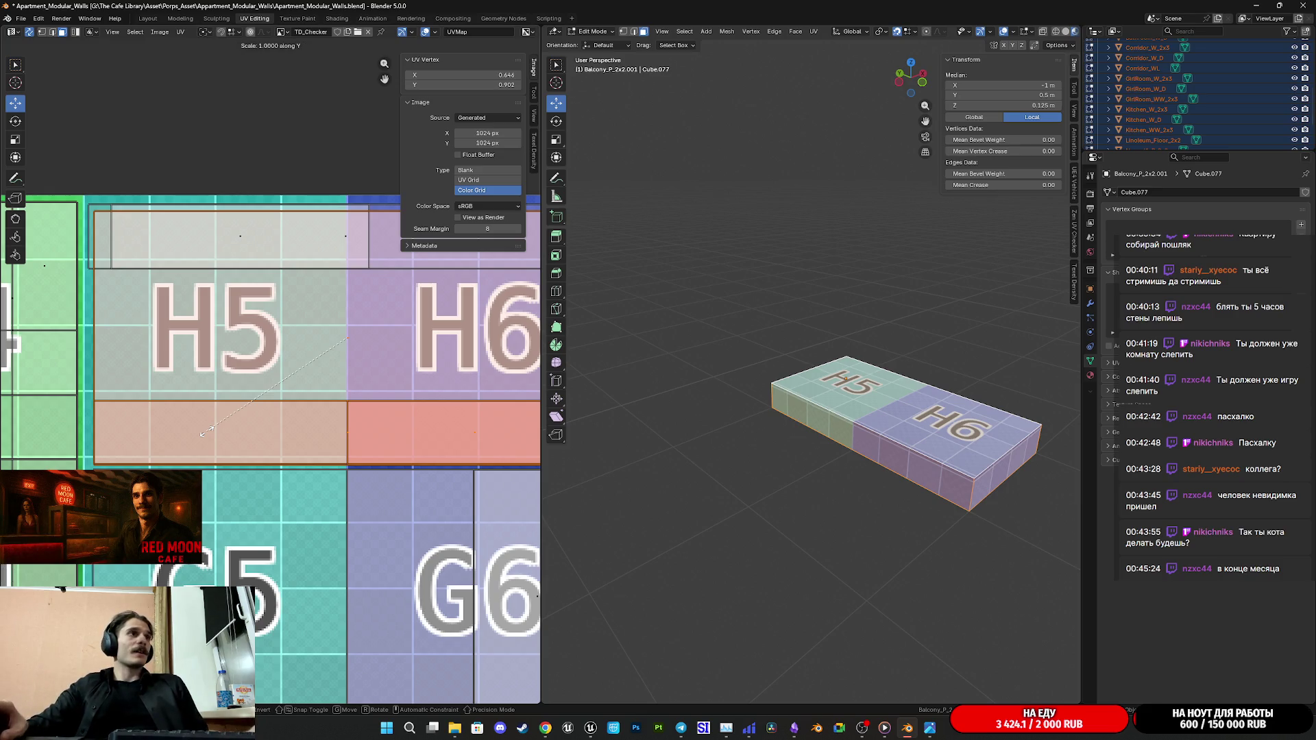
click(248, 395)
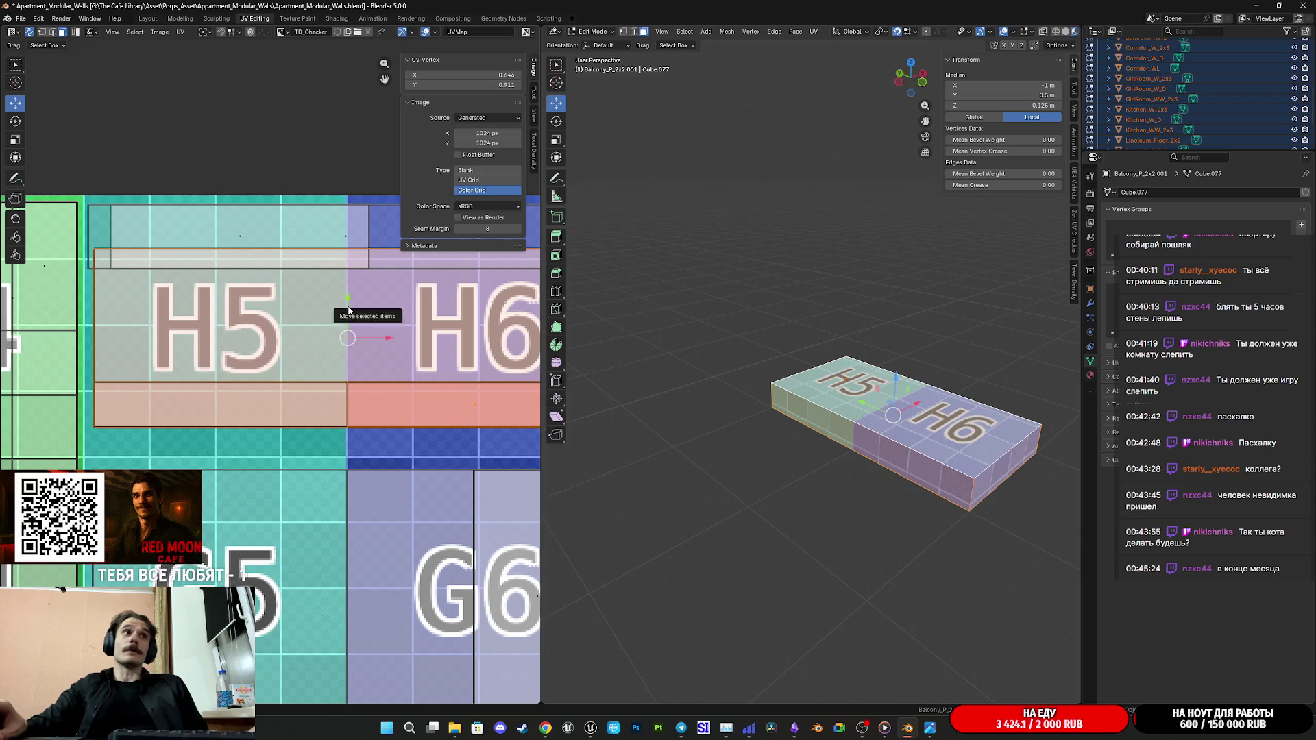
drag(349, 309, 343, 340)
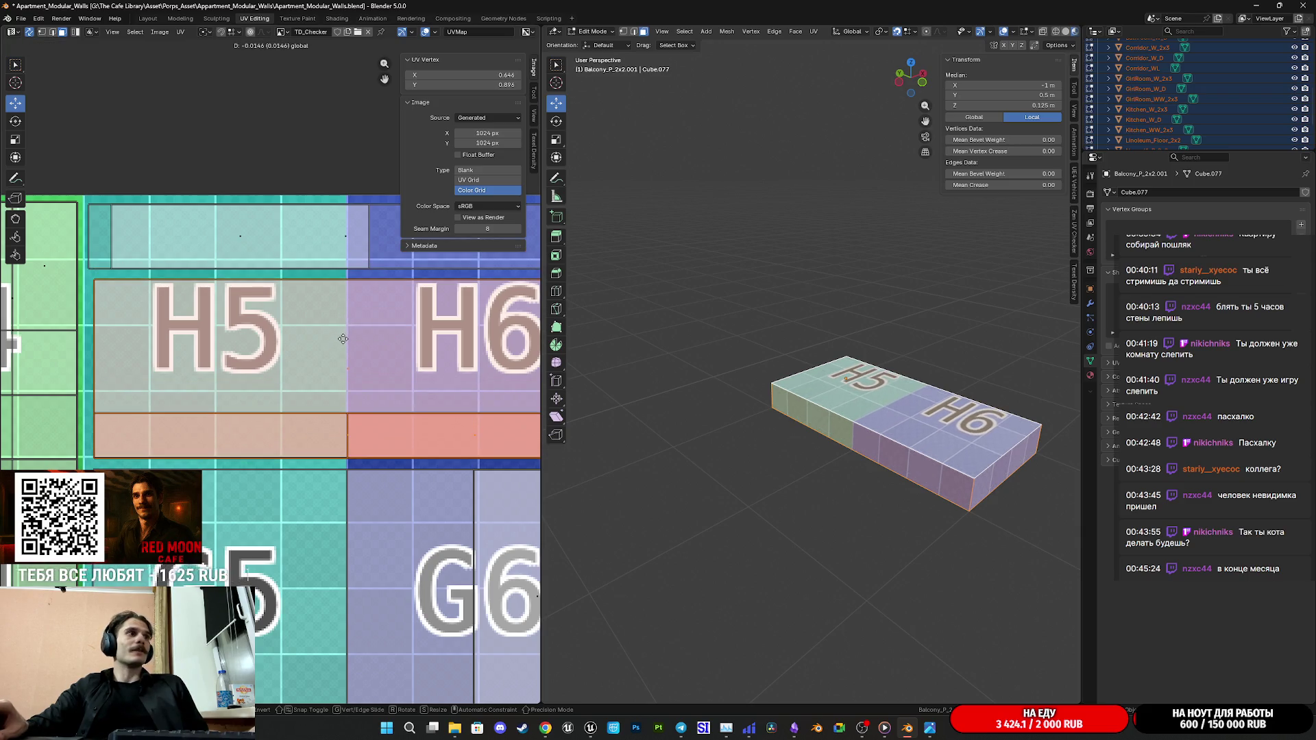
click(342, 340)
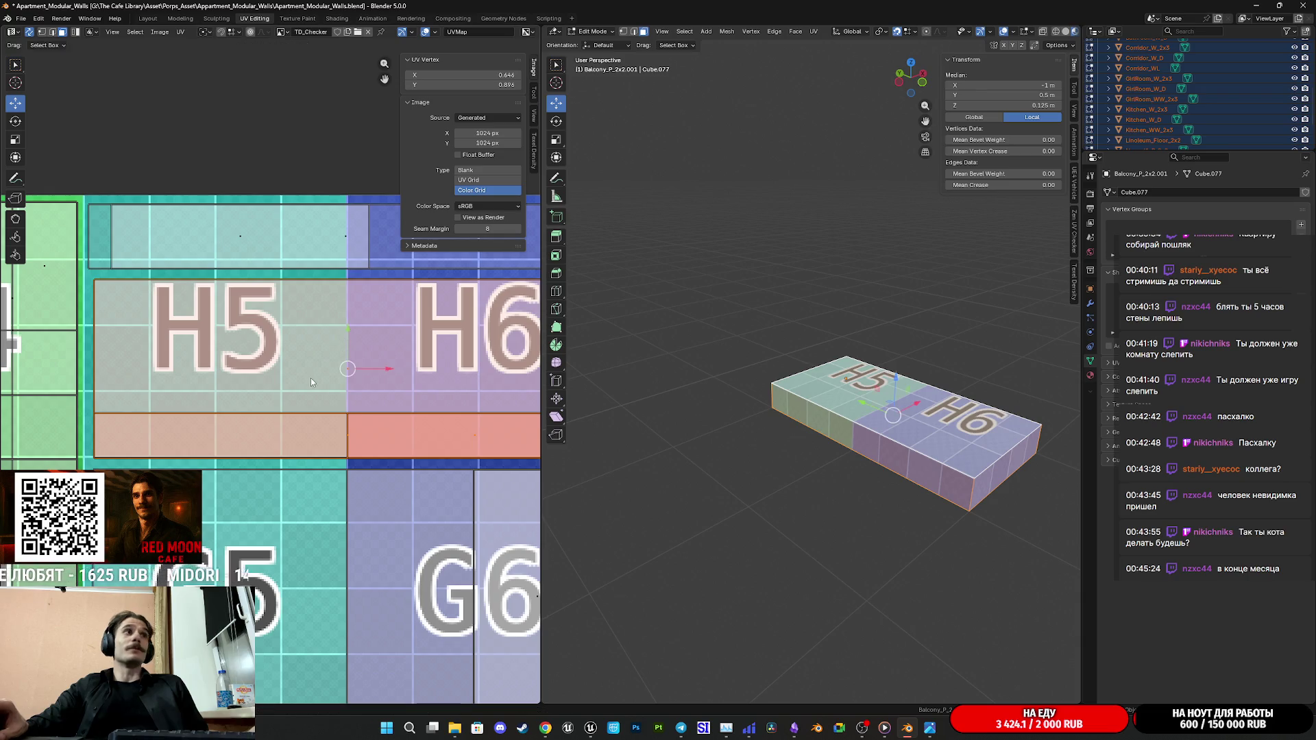
scroll(309, 382, down, 3)
scroll(295, 380, down, 1)
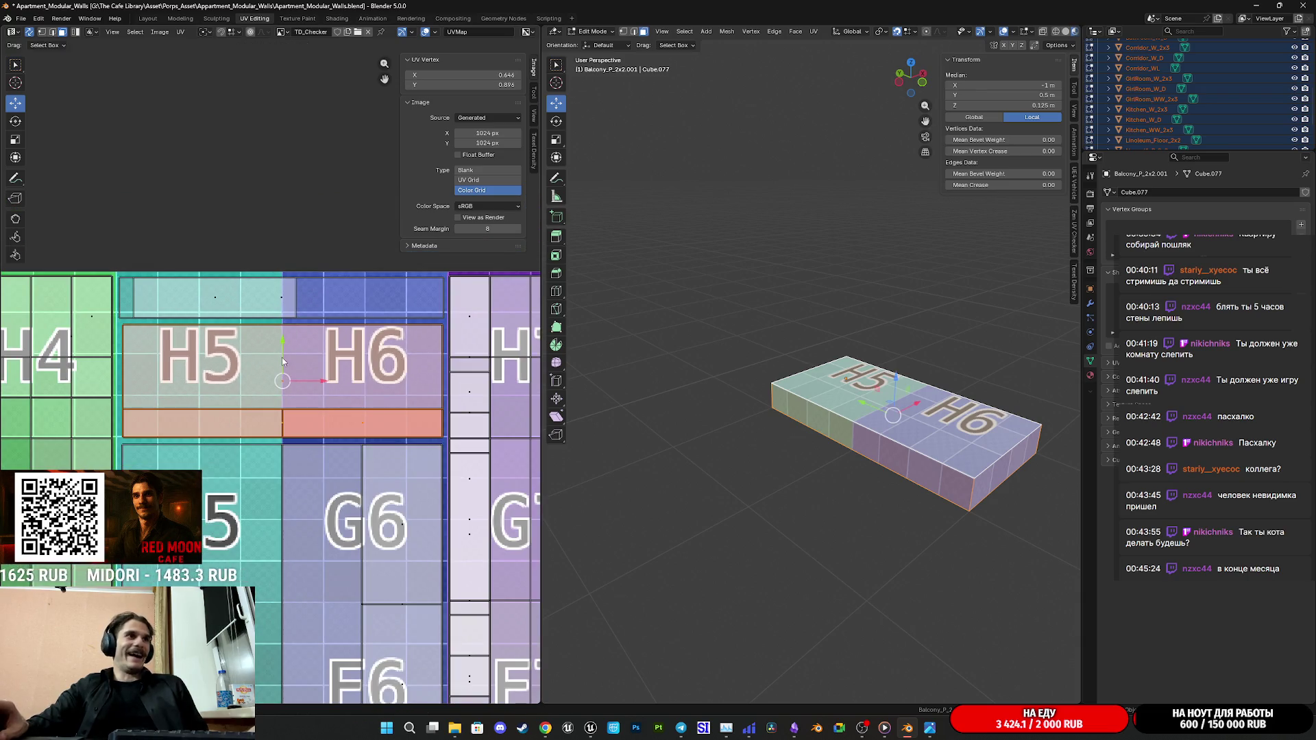
Step: Select the top row of UV faces and move it into position over H5/H6
click(350, 299)
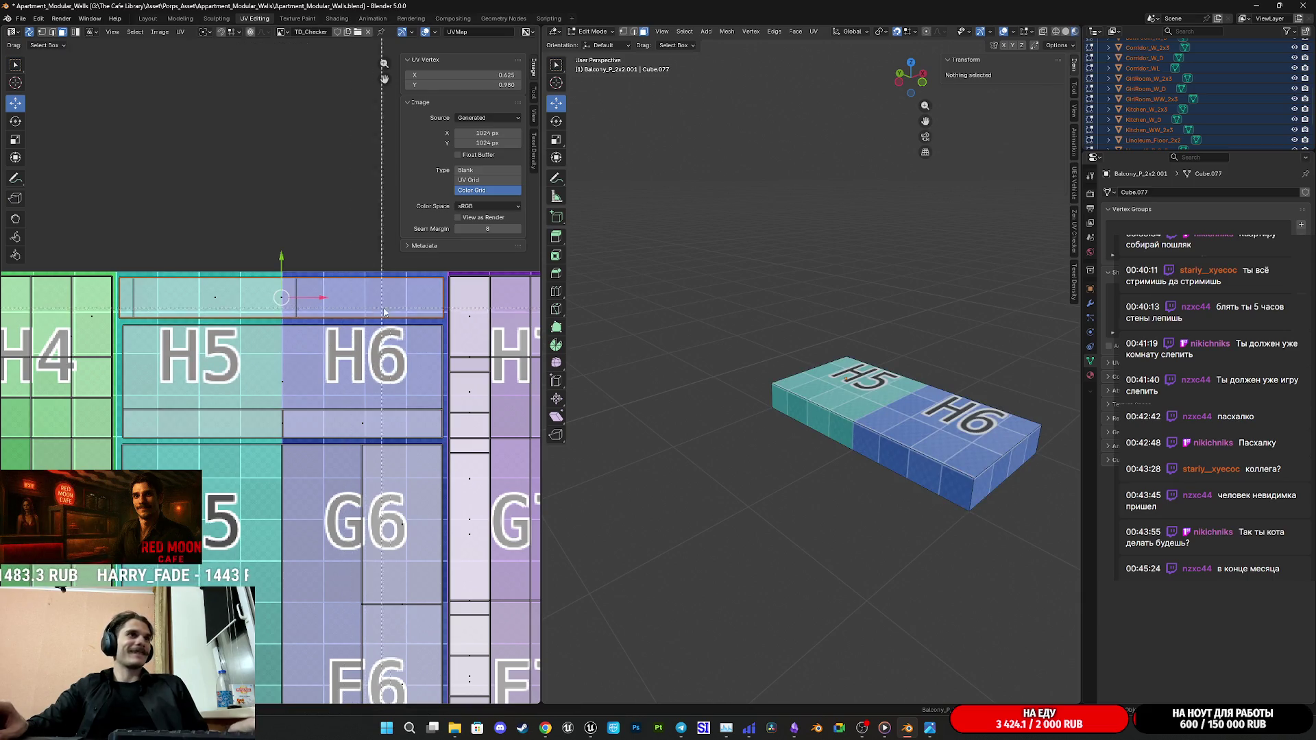
drag(279, 298, 129, 278)
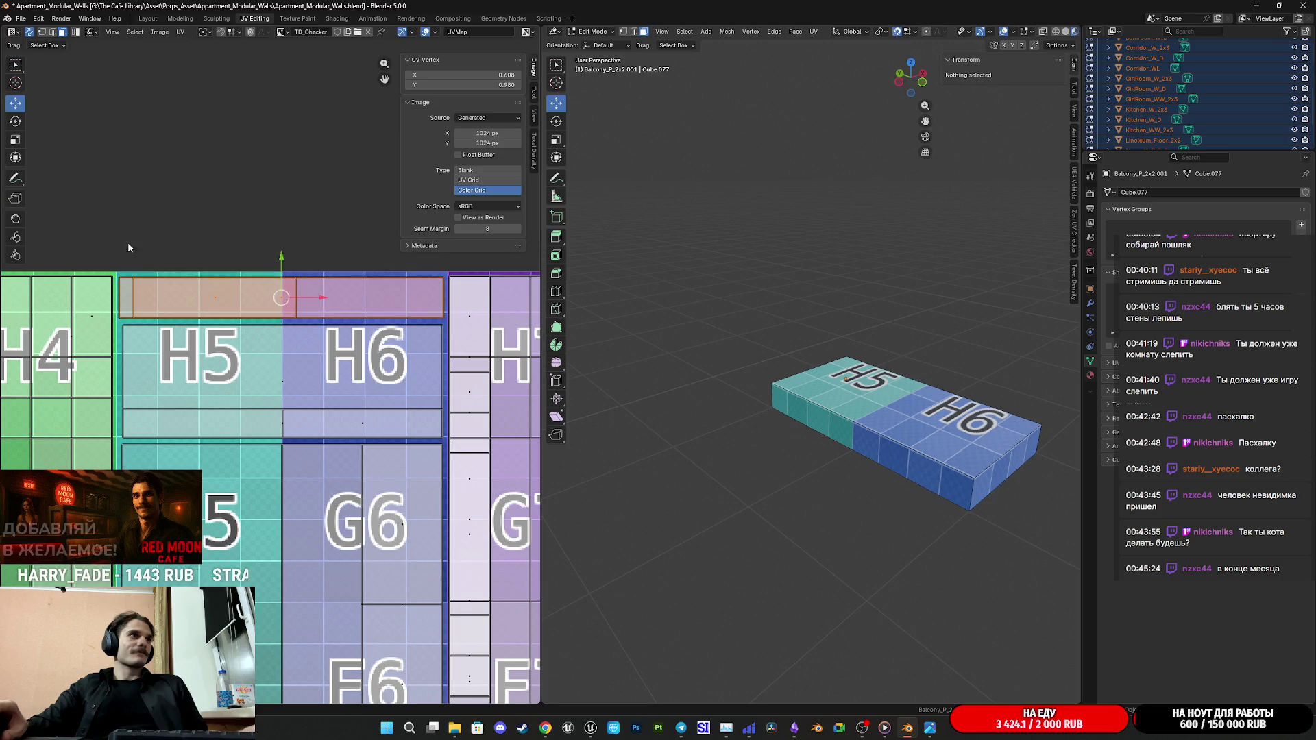
scroll(347, 311, up, 3)
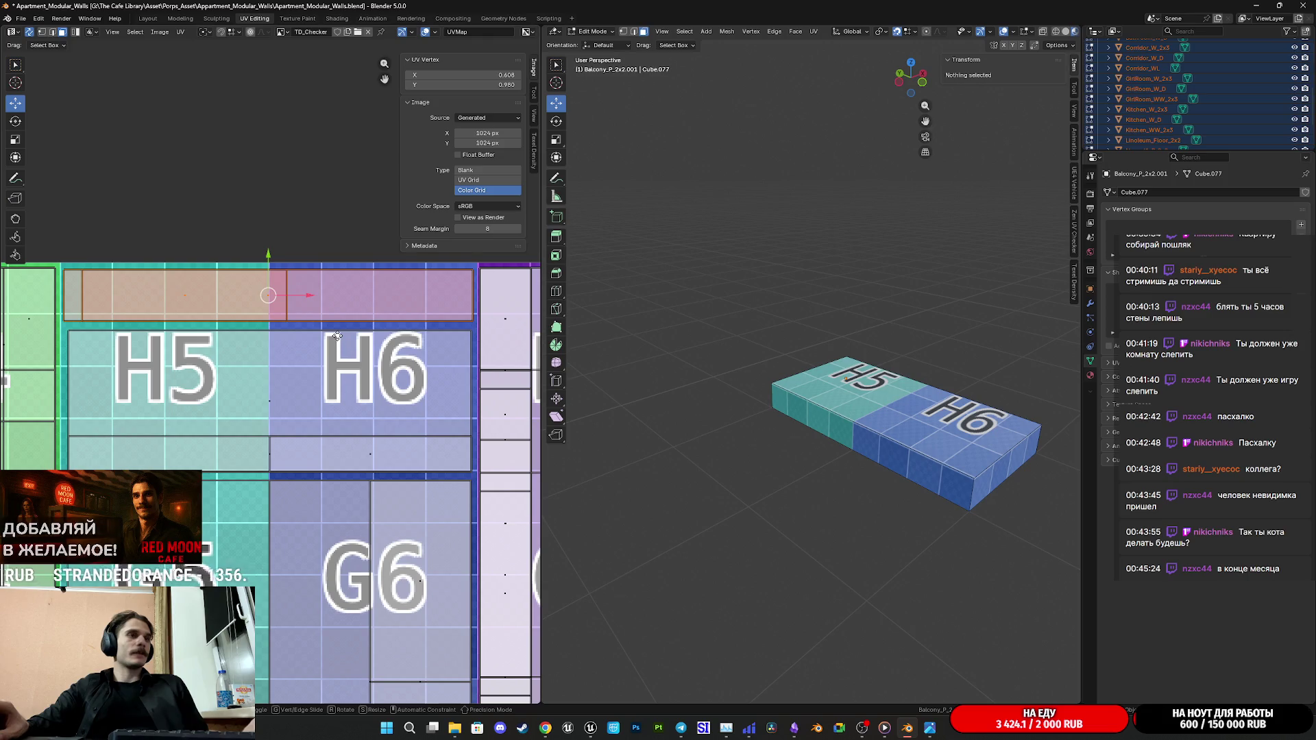
key(g)
click(343, 341)
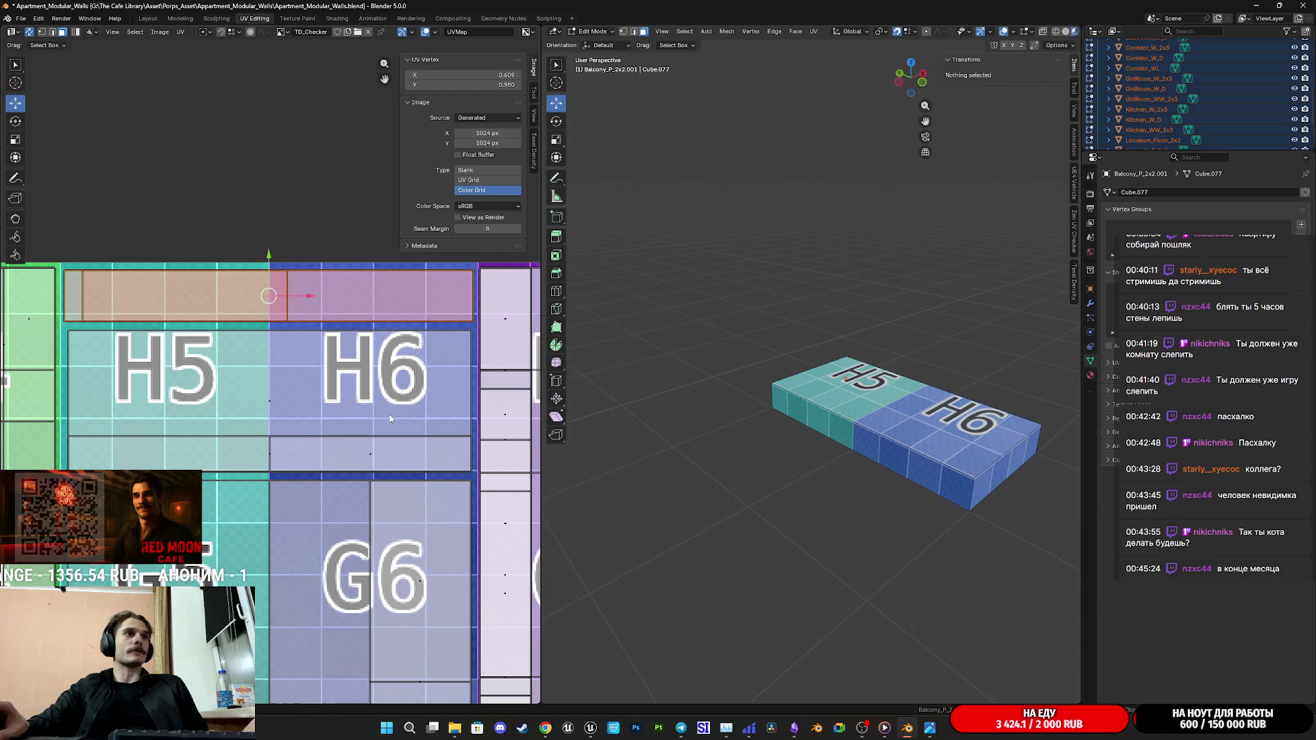
Step: Move the whole H5/H6 island with its lower strip into final place and leave Edit Mode
click(411, 451)
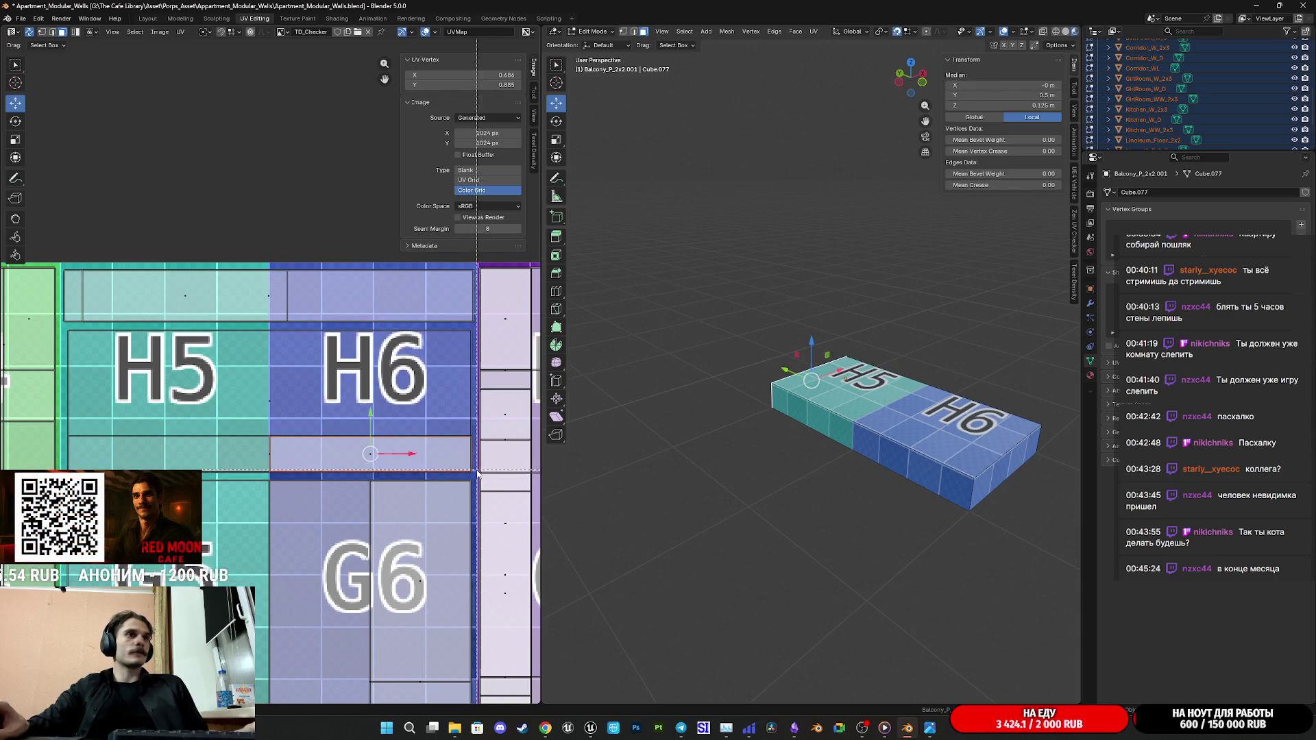
shift+click(309, 397)
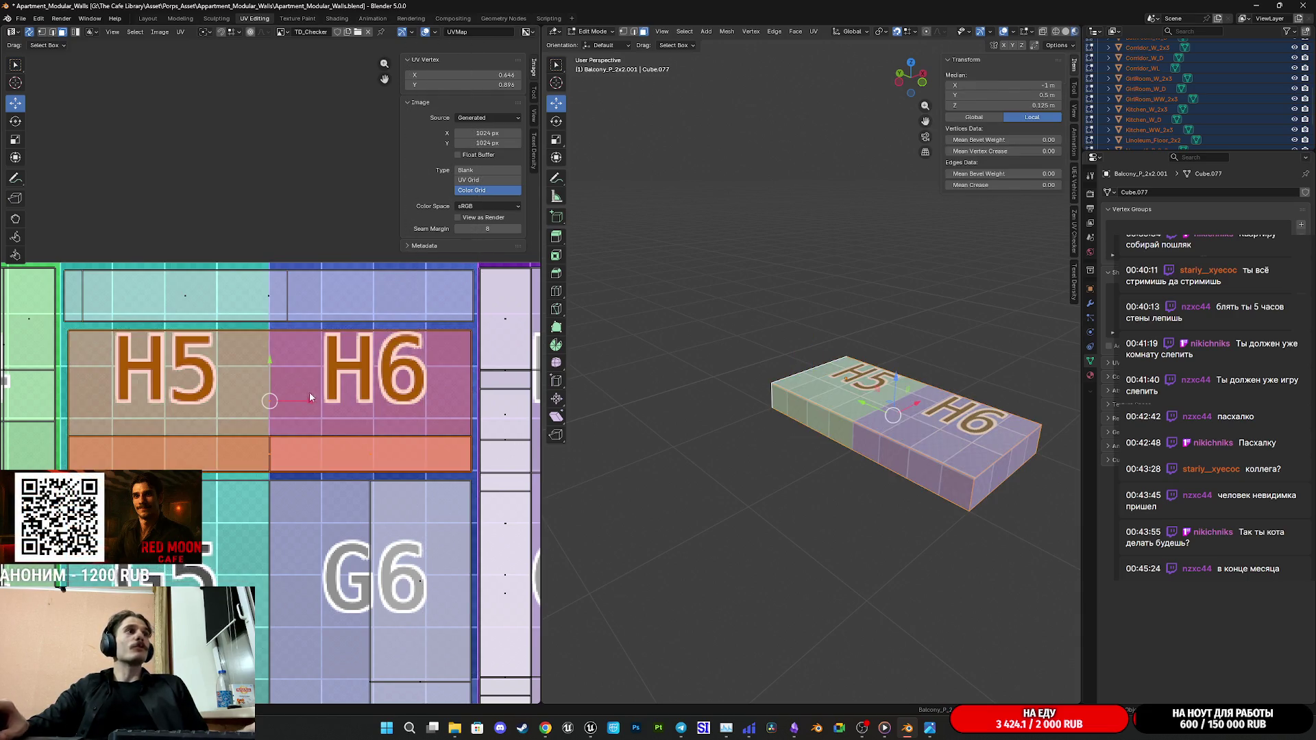
key(g)
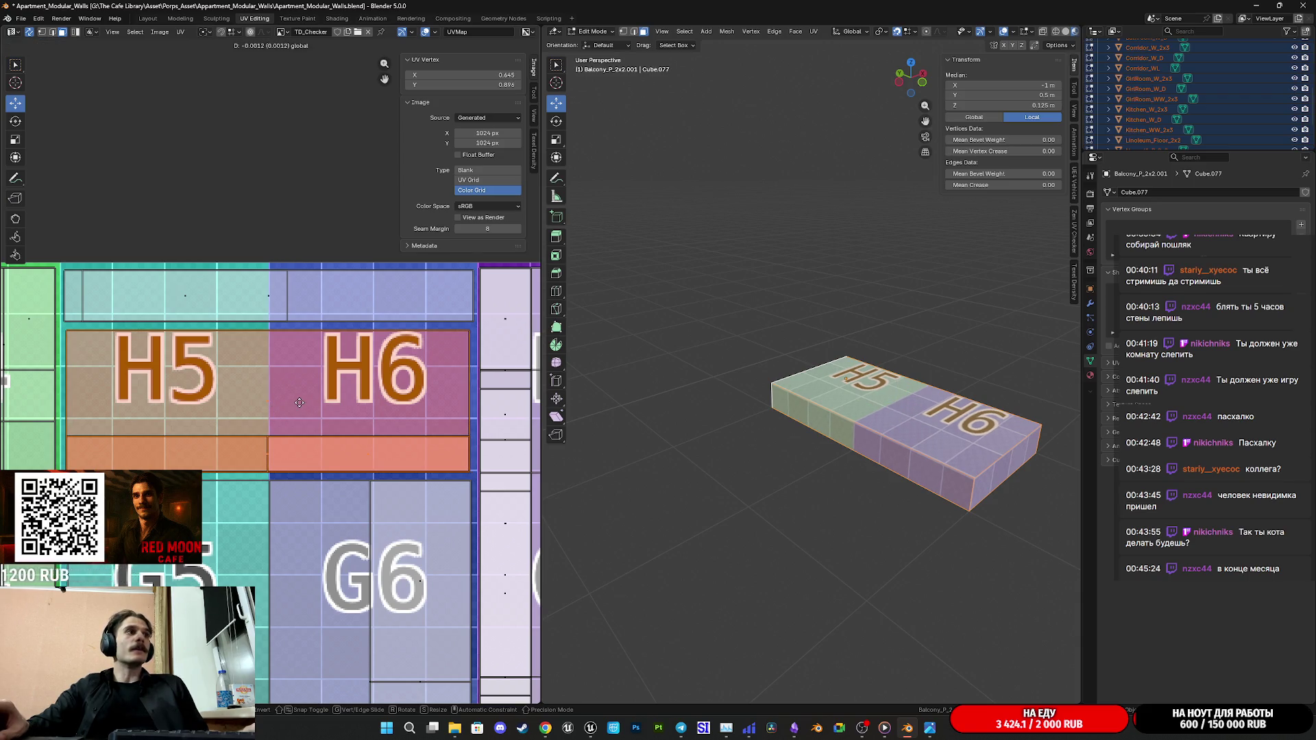
click(300, 402)
scroll(299, 403, down, 4)
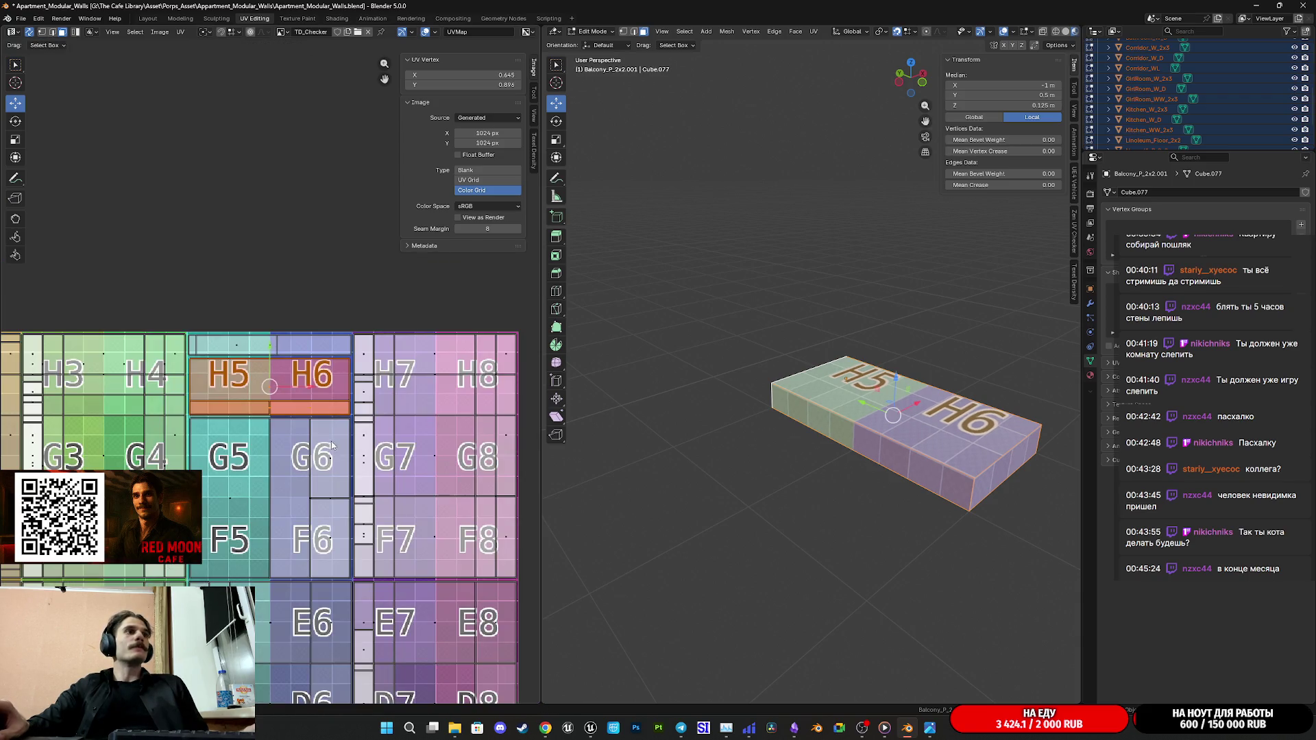
scroll(340, 401, down, 2)
key(Tab)
mouse_move(780, 443)
middle_down()
mouse_move(828, 445)
mouse_move(773, 447)
mouse_move(732, 403)
mouse_move(782, 412)
middle_up()
Step: Save the file and rename the step slab object to Balcony_Step in the Outliner
key(ctrl+s)
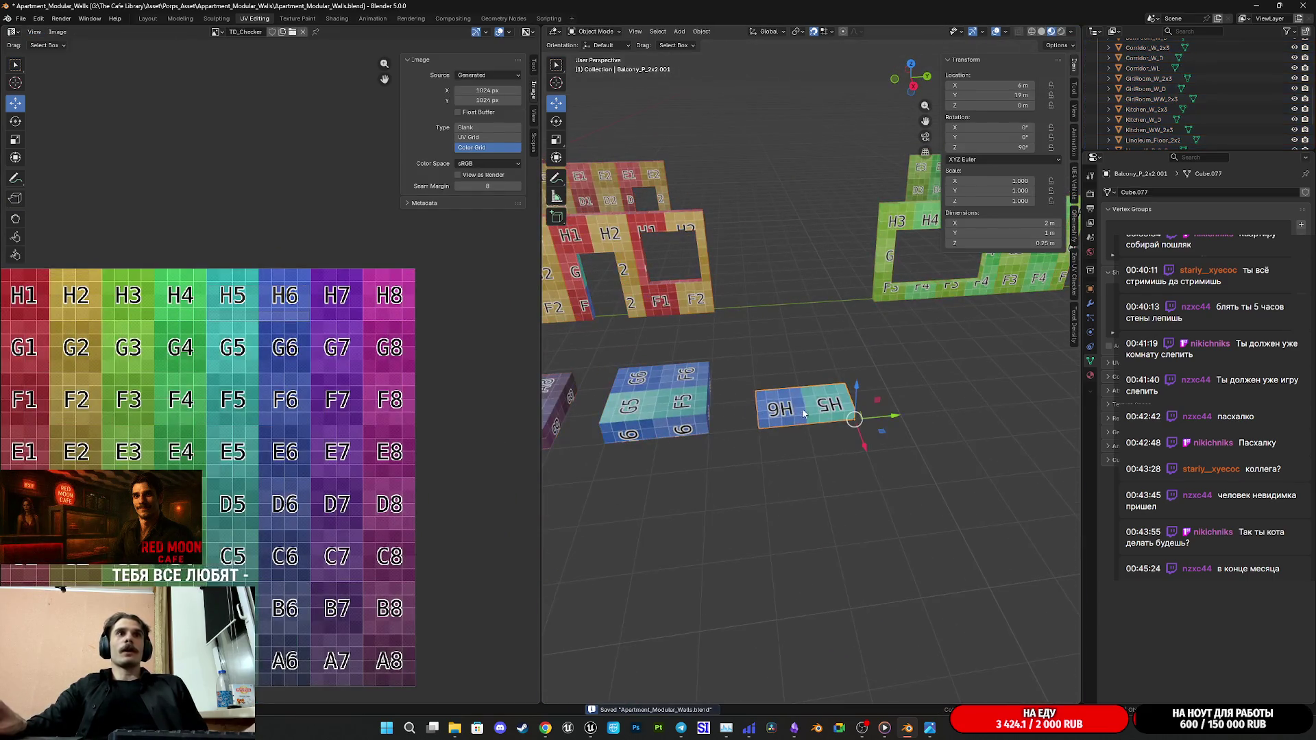
scroll(1180, 90, up, 3)
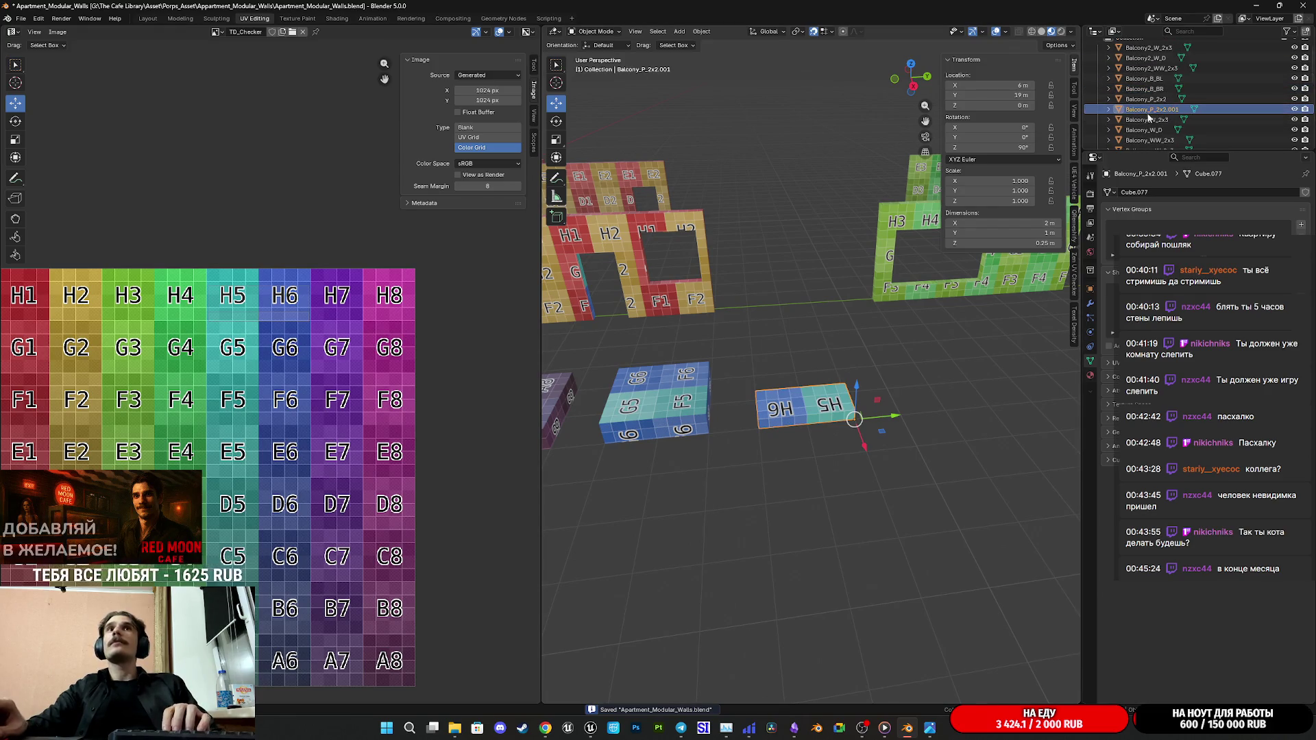
scroll(1162, 104, up, 2)
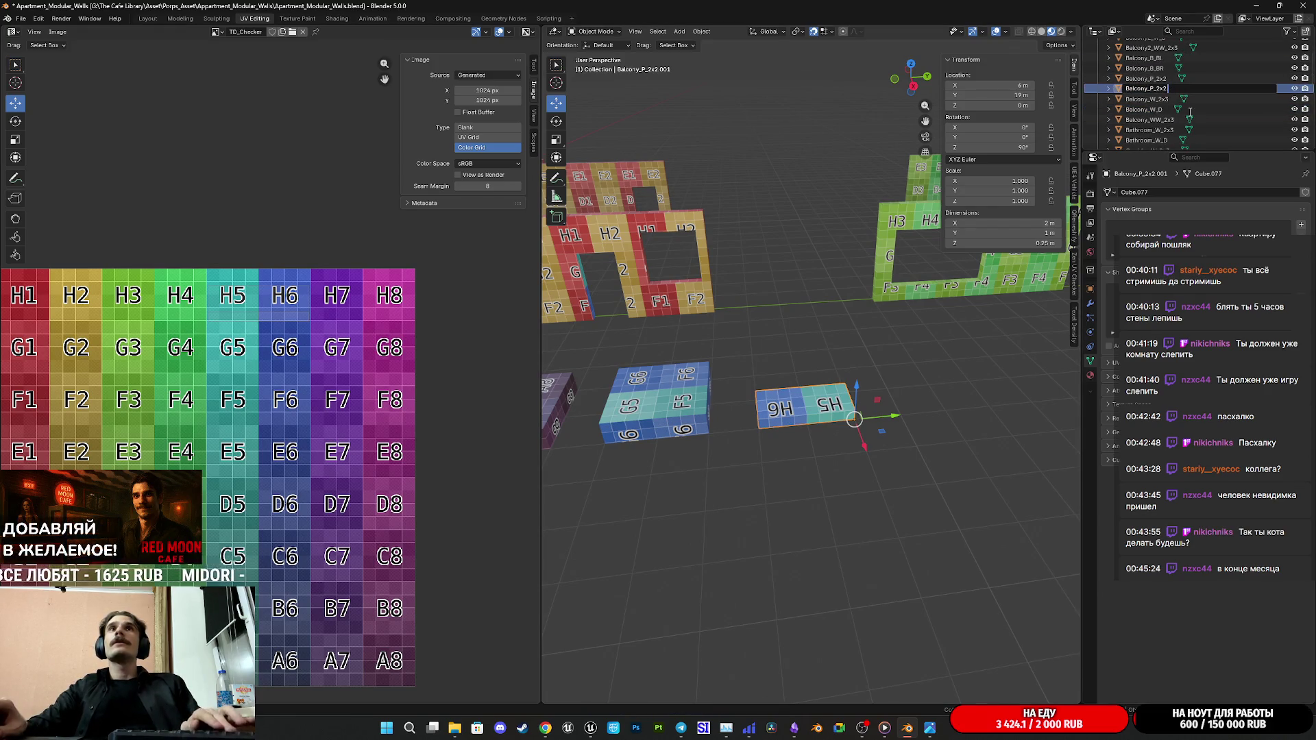
key(BackSpace)
key(BackSpace)
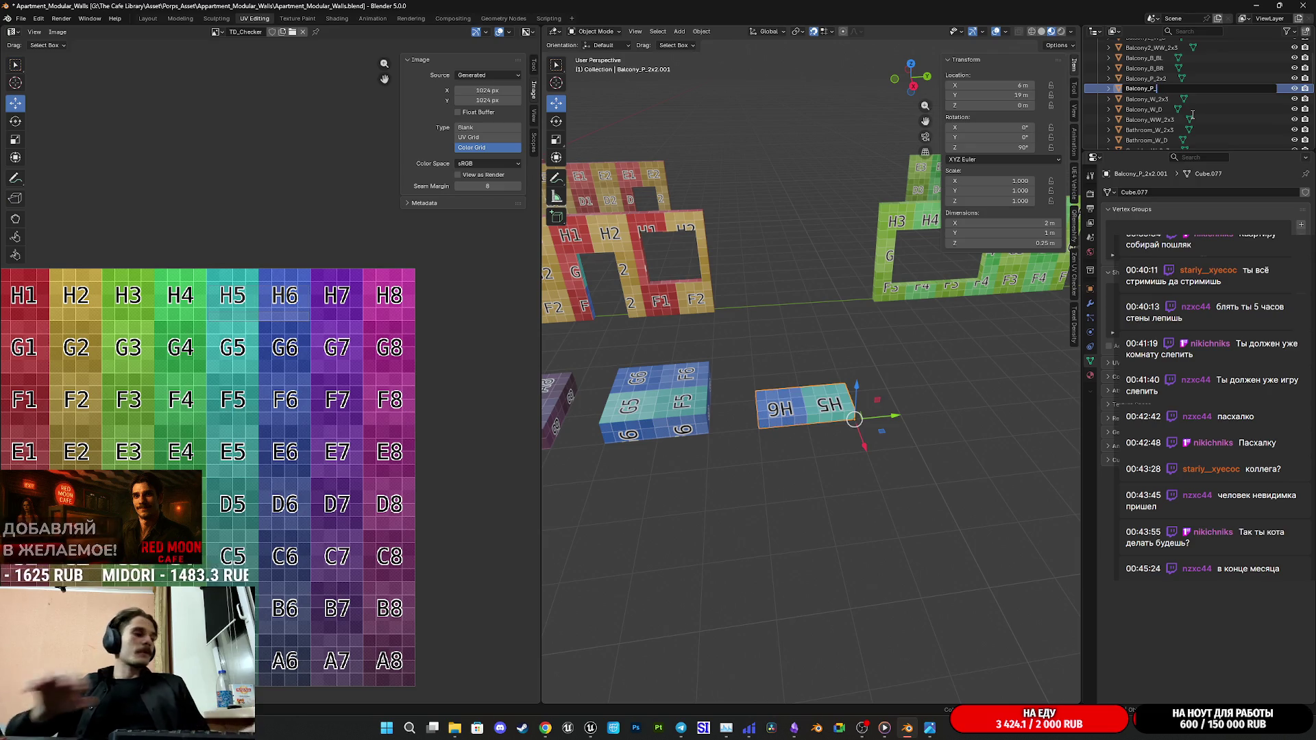
text(Step)
key(Return)
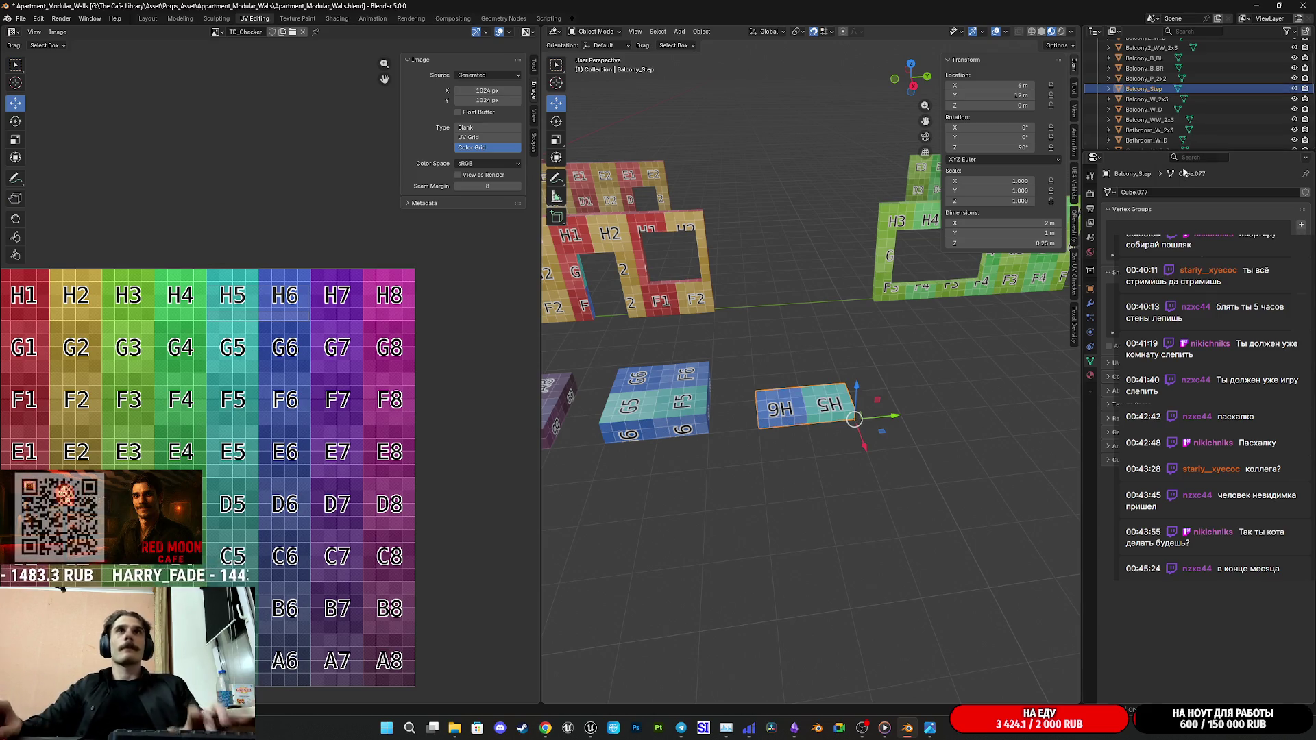
middle_drag(853, 308, 881, 342)
scroll(881, 342, up, 3)
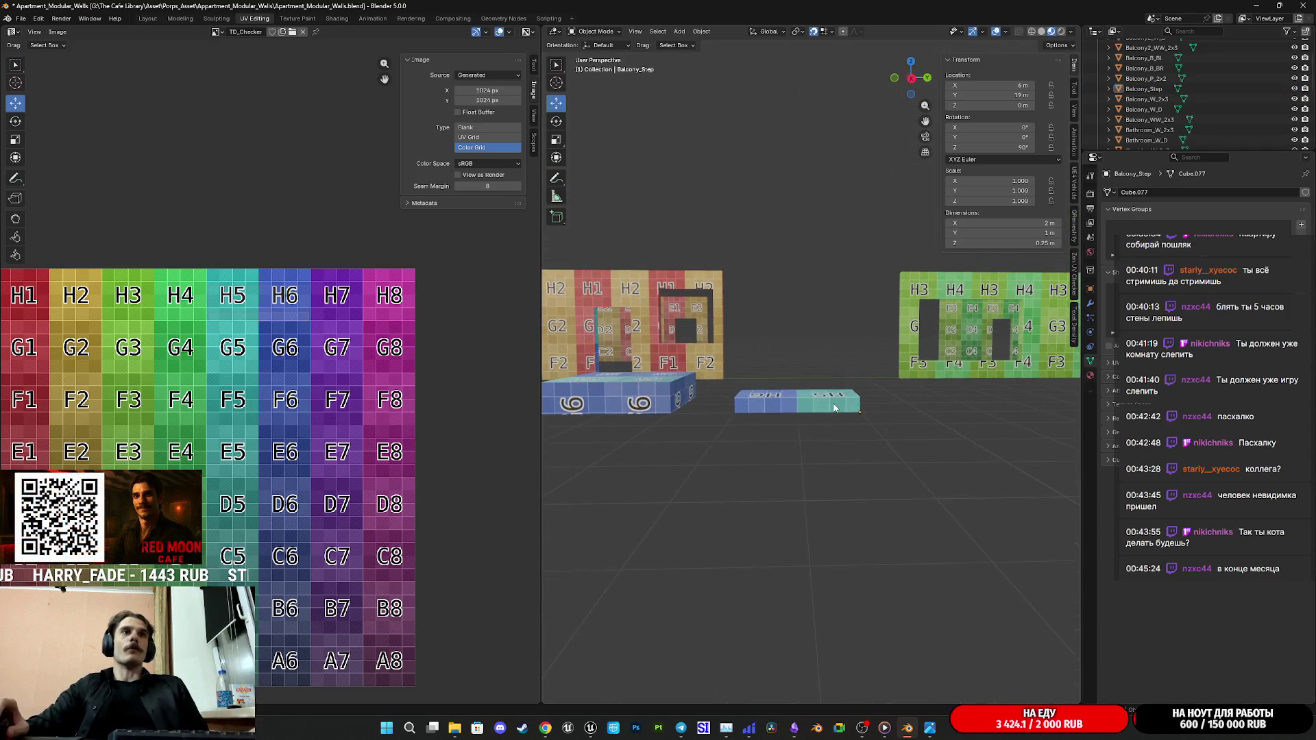
Step: Select Balcony_Step, inspect its H5/H6 top from several angles, and save the file
click(802, 401)
mouse_move(926, 399)
middle_down()
mouse_move(903, 428)
mouse_move(947, 437)
mouse_move(828, 426)
middle_up()
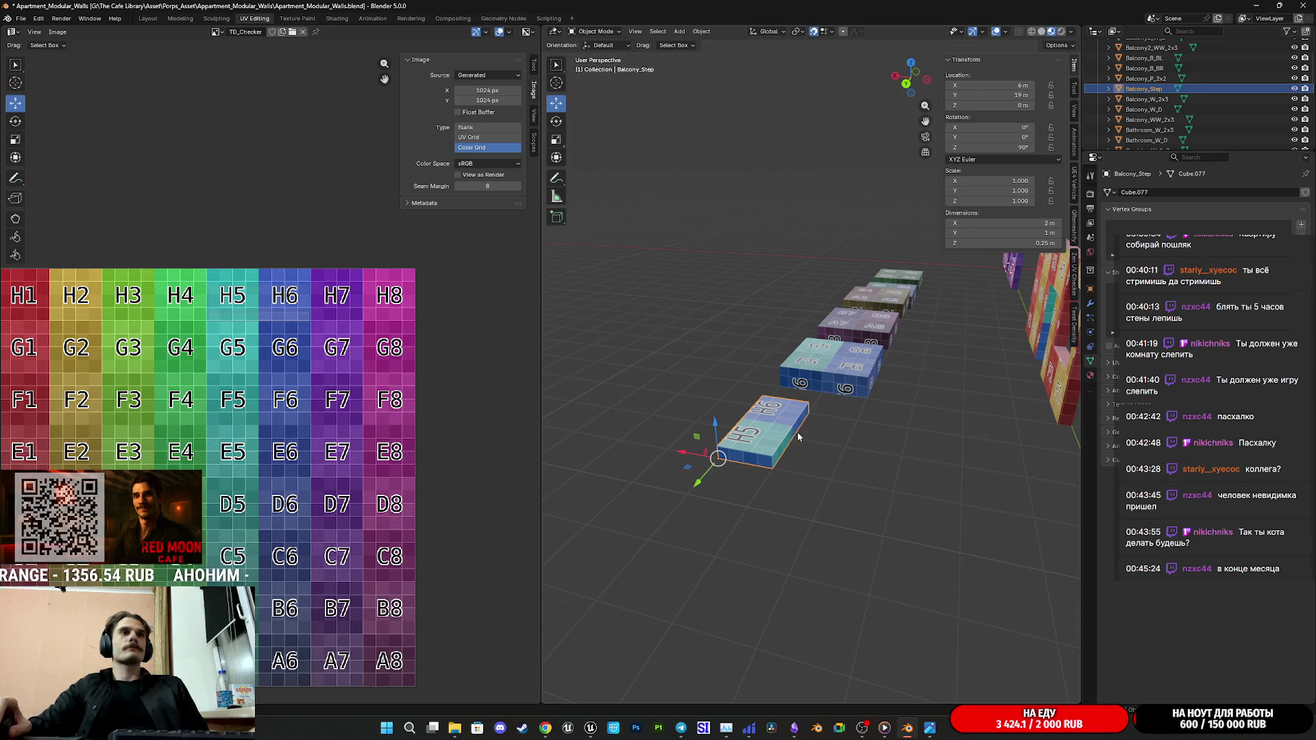
middle_drag(796, 433, 813, 421)
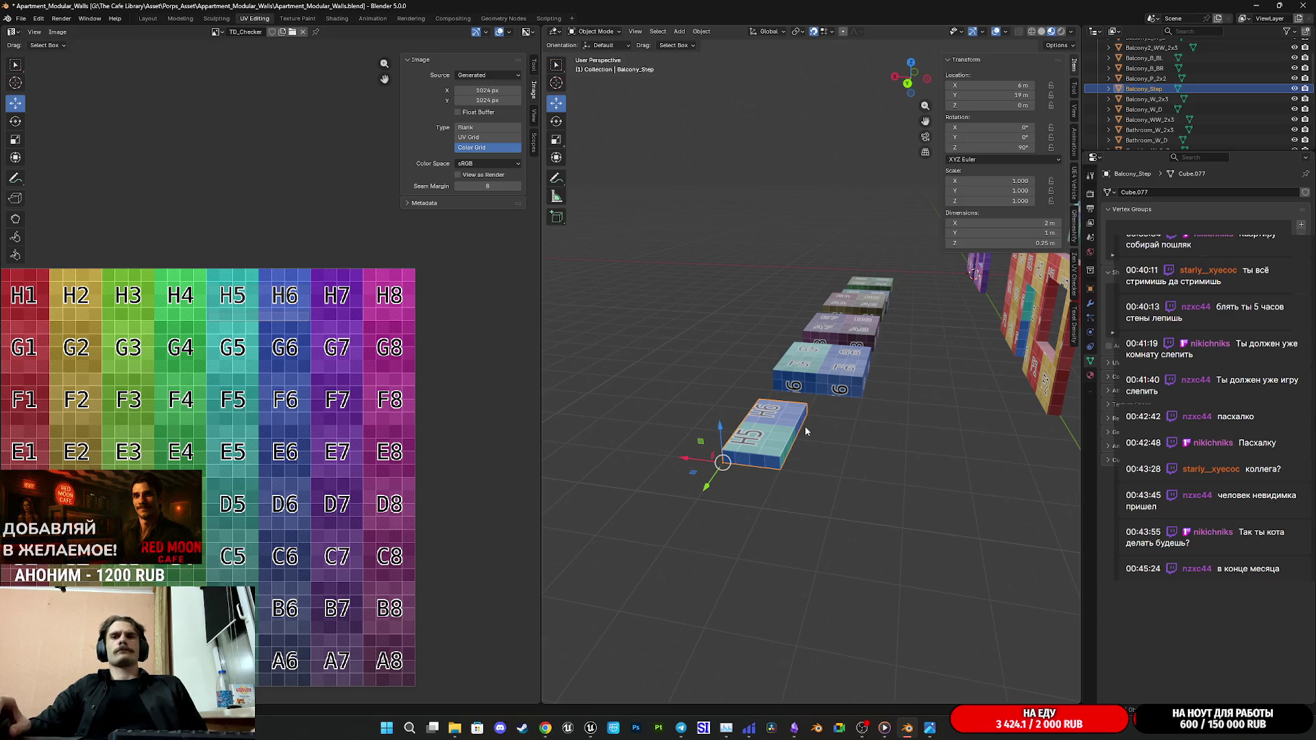
mouse_move(804, 425)
middle_down()
mouse_move(791, 446)
mouse_move(803, 469)
middle_up()
scroll(798, 468, up, 6)
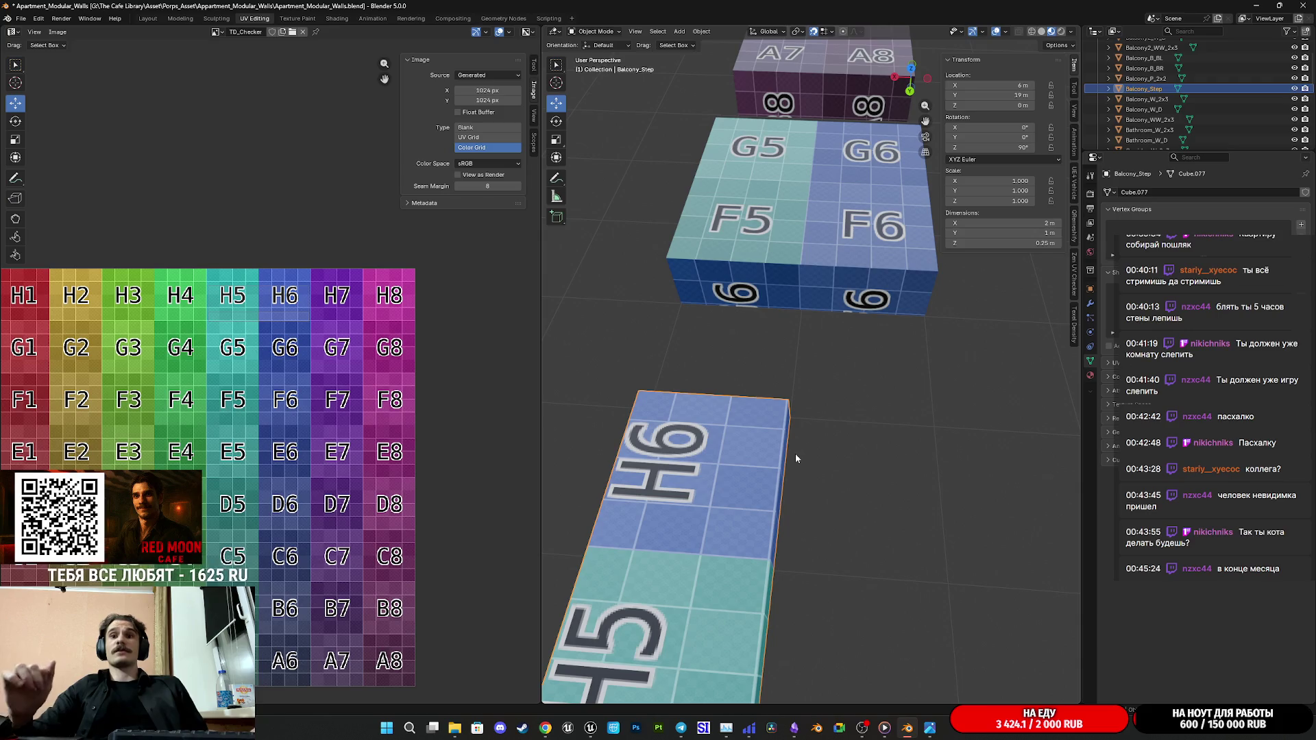
scroll(798, 458, down, 4)
mouse_move(771, 477)
middle_down()
mouse_move(784, 381)
mouse_move(812, 417)
mouse_move(770, 438)
mouse_move(761, 463)
middle_up()
key(ctrl+s)
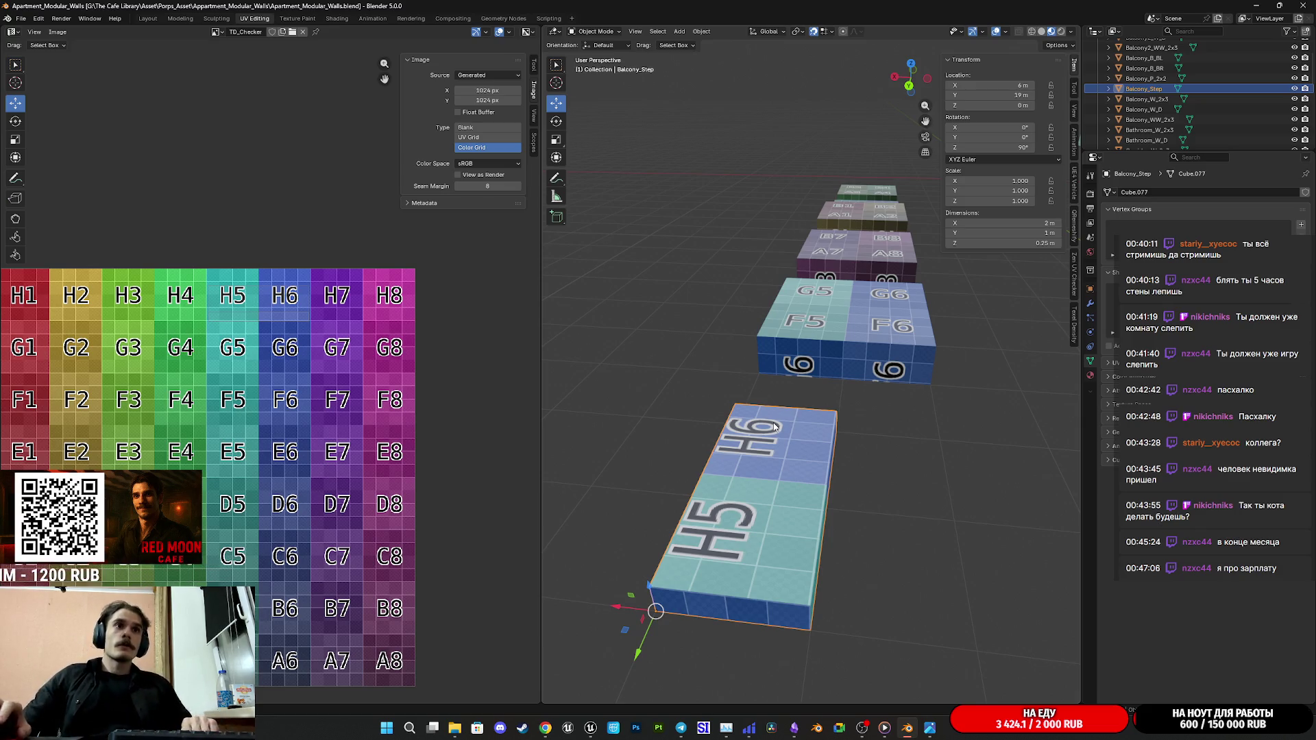
Step: Check the pieces from further angles and save the file again
mouse_move(985, 353)
middle_down()
mouse_move(873, 511)
mouse_move(859, 482)
middle_up()
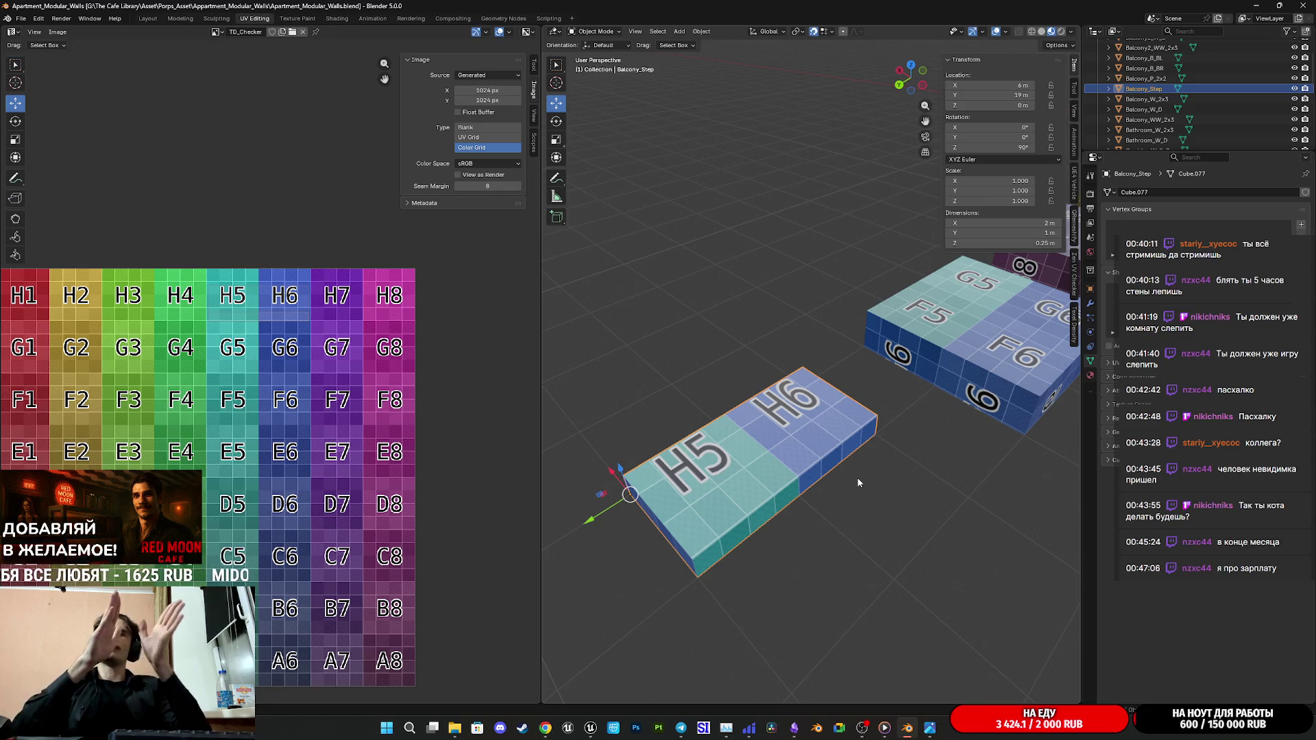
mouse_move(865, 470)
middle_down()
mouse_move(848, 450)
mouse_move(913, 471)
mouse_move(816, 470)
mouse_move(800, 493)
middle_up()
key(ctrl+s)
scroll(839, 449, down, 3)
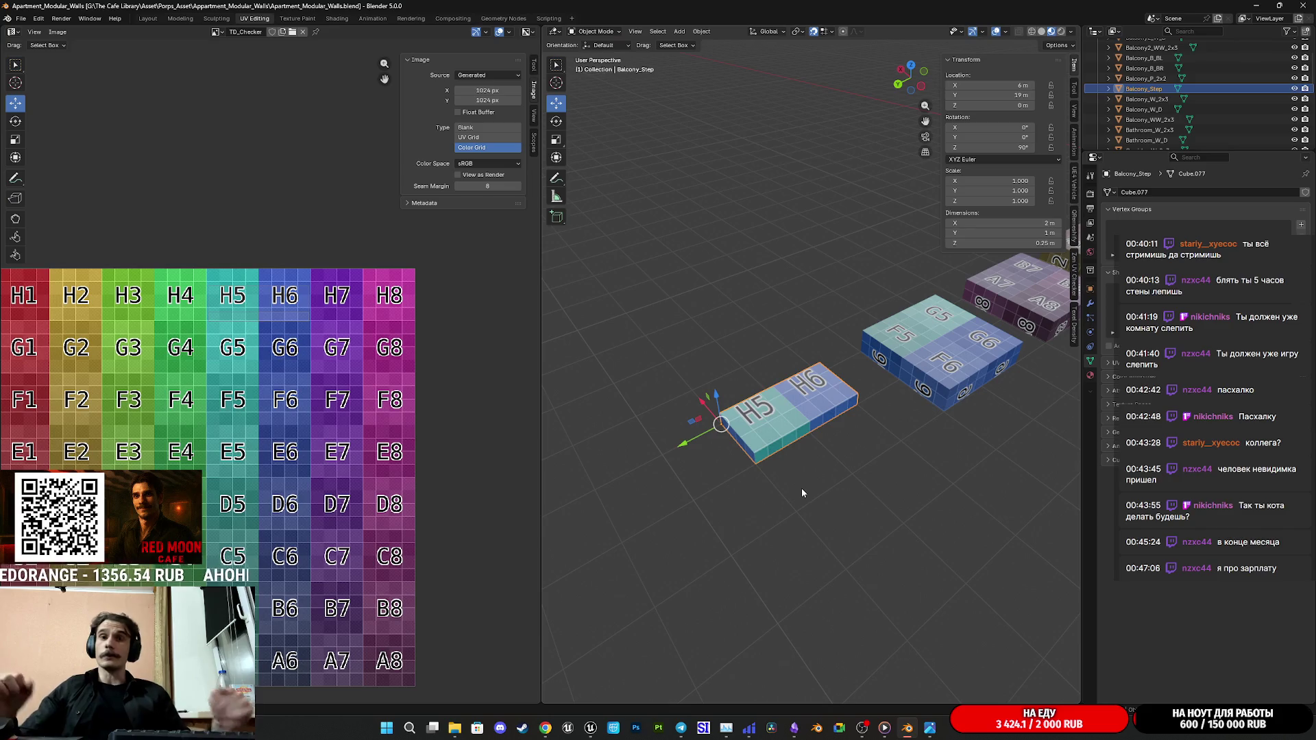
key(ctrl+s)
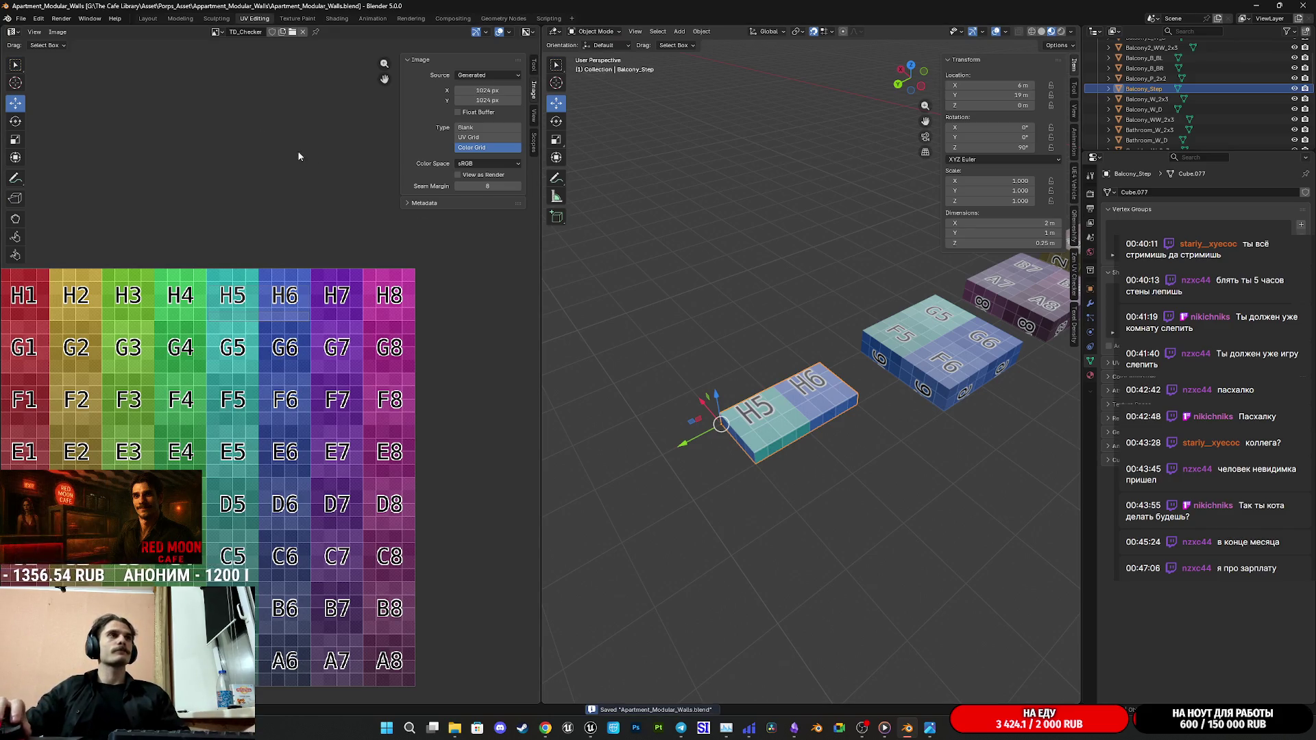
Step: Switch to the Layout workspace and select the step slab among the grey pieces
click(148, 18)
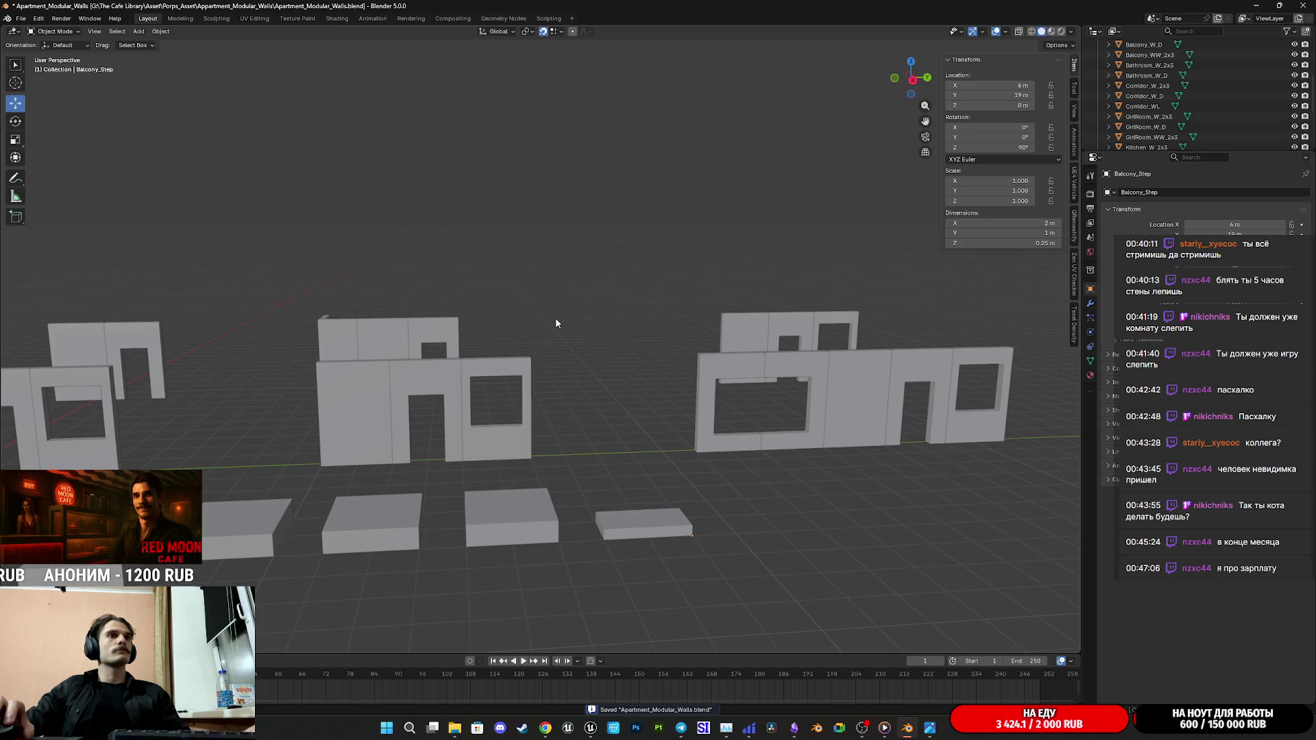
mouse_move(556, 317)
middle_down()
mouse_move(579, 446)
mouse_move(713, 372)
middle_up()
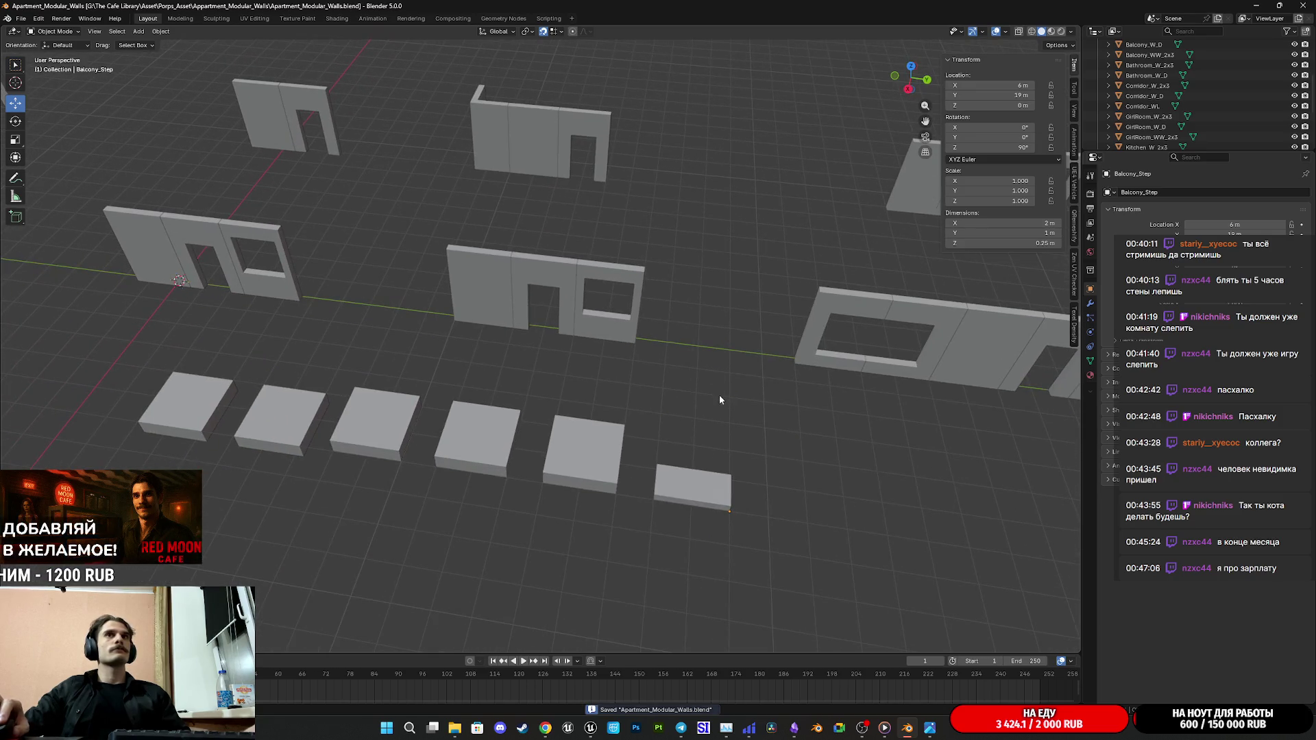
click(693, 487)
scroll(1170, 103, up, 5)
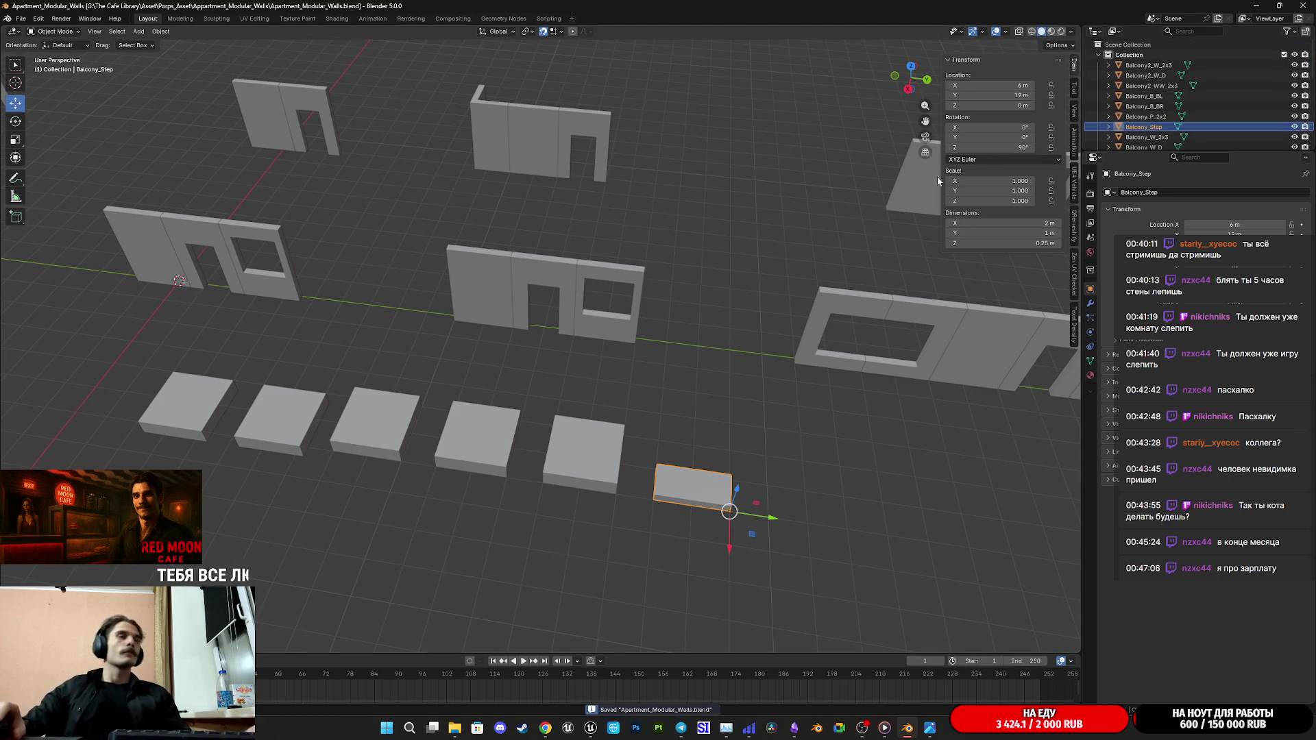
scroll(848, 468, down, 3)
middle_drag(875, 470, 846, 490)
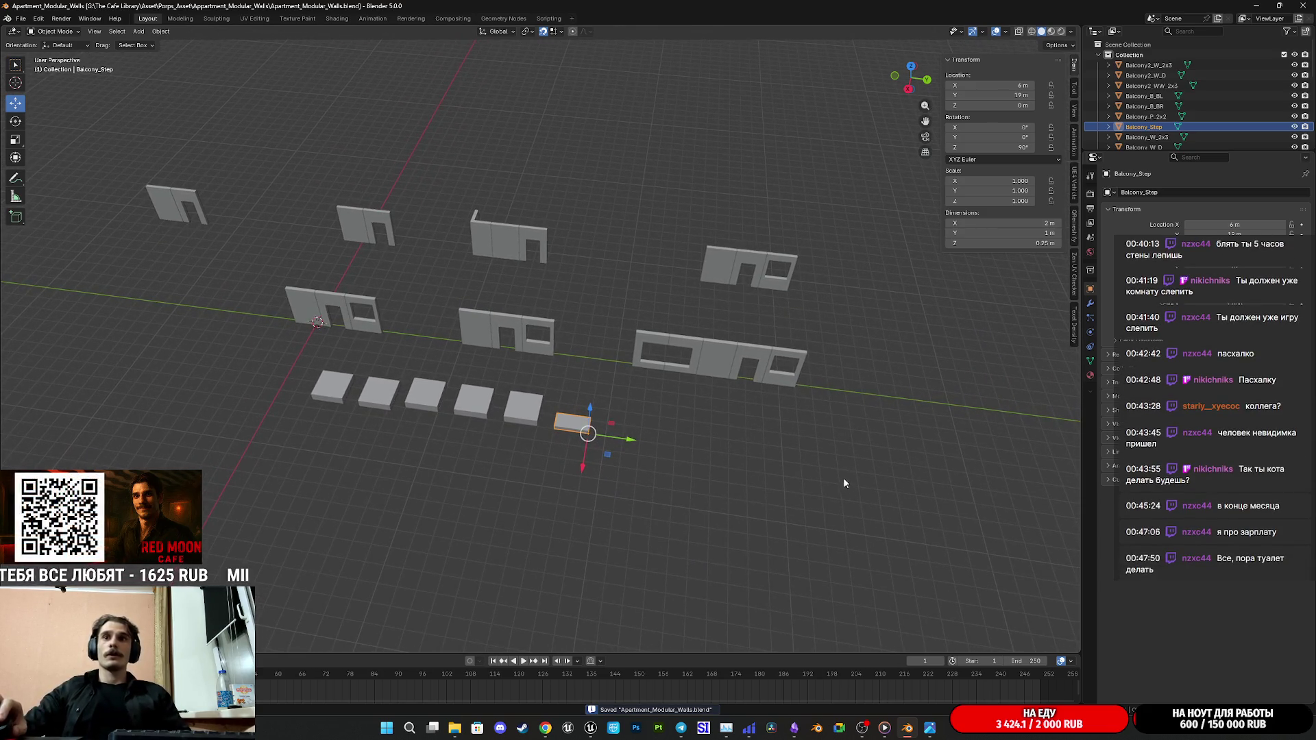
scroll(844, 479, up, 3)
Step: Pan across to the wall pieces and select the bathroom U-shaped wall
mouse_move(840, 472)
shift+middle_down()
mouse_move(790, 509)
mouse_move(1048, 532)
shift+middle_up()
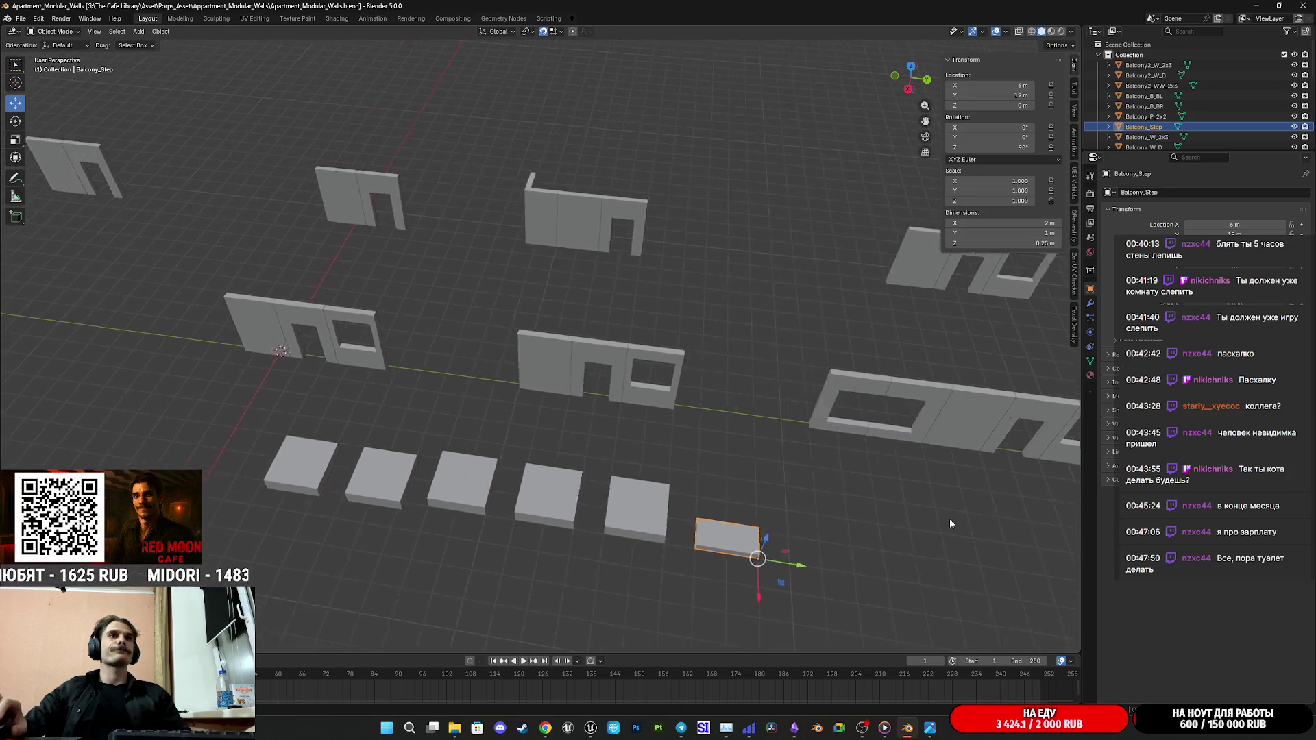
shift+middle_drag(536, 336, 622, 346)
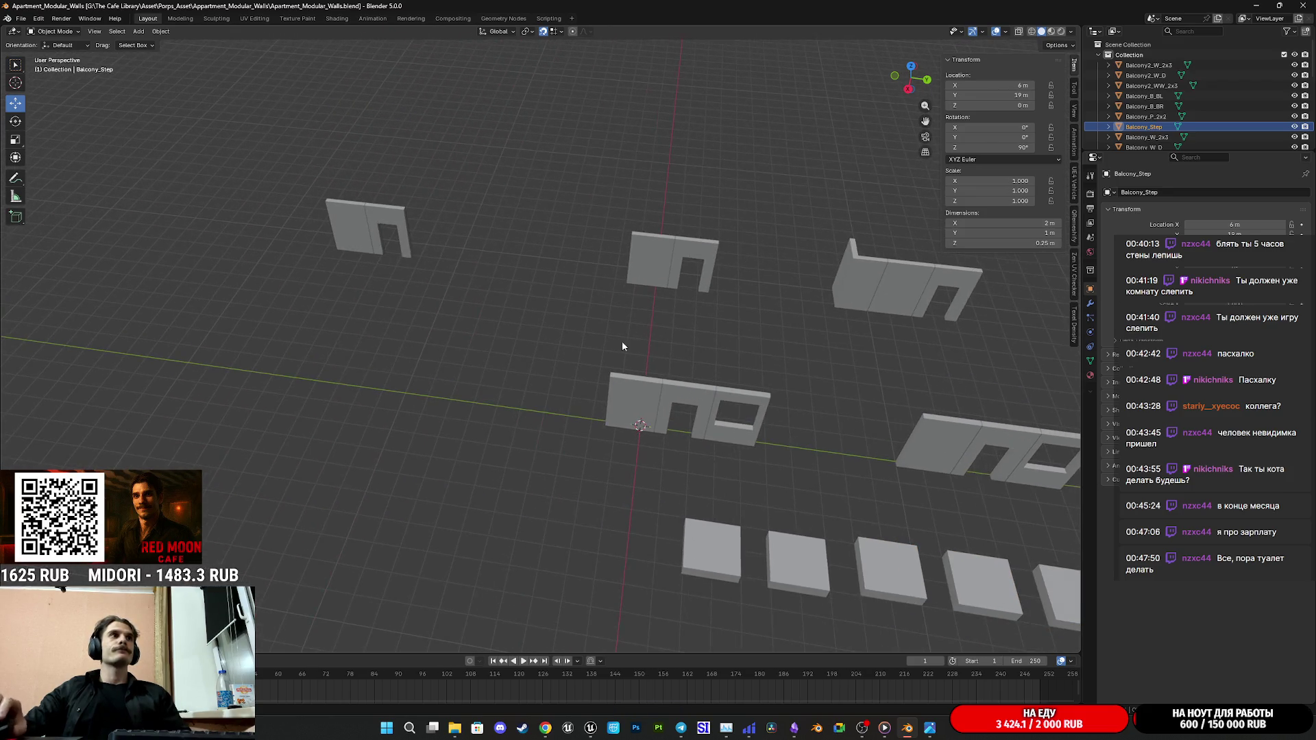
click(360, 217)
shift+middle_drag(411, 247, 431, 286)
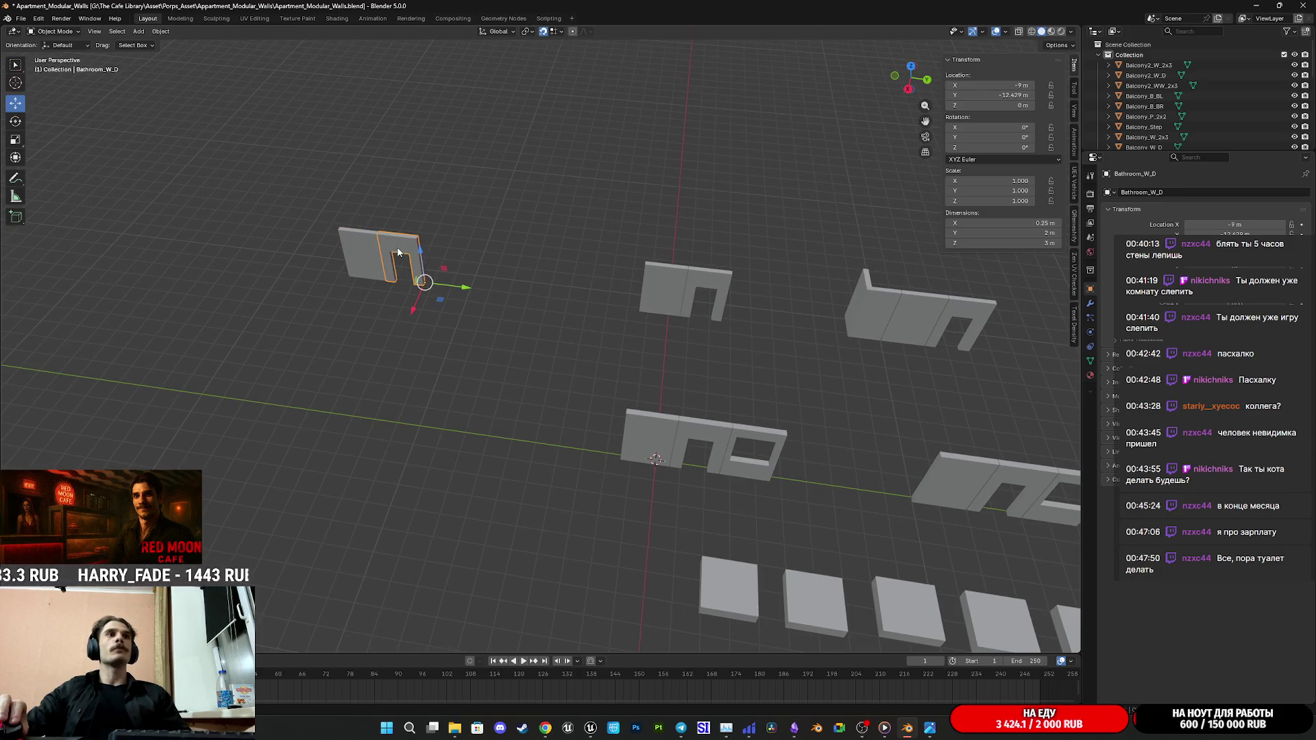
Step: Move Bathroom_W_D and Bathroom_W_2x3 along Y to sit beside the middle wall group
mouse_move(449, 289)
mouse_down()
mouse_move(662, 315)
mouse_move(639, 309)
mouse_up()
click(363, 250)
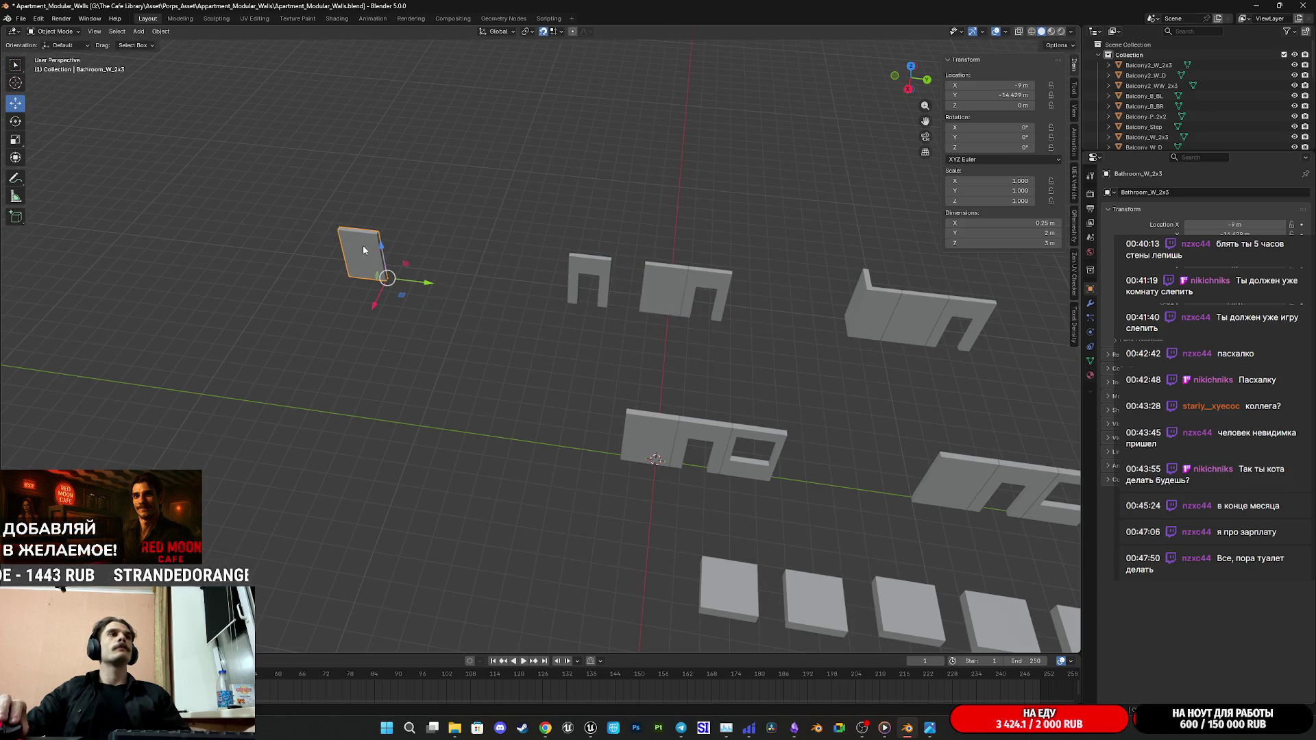
drag(427, 284, 564, 305)
Step: Deselect the walls, orbit out to the whole scene, and select the Balcony_P_2x2 floor
click(617, 319)
mouse_move(903, 400)
middle_down()
mouse_move(524, 287)
mouse_move(656, 368)
mouse_move(667, 342)
middle_up()
scroll(656, 368, up, 3)
click(597, 547)
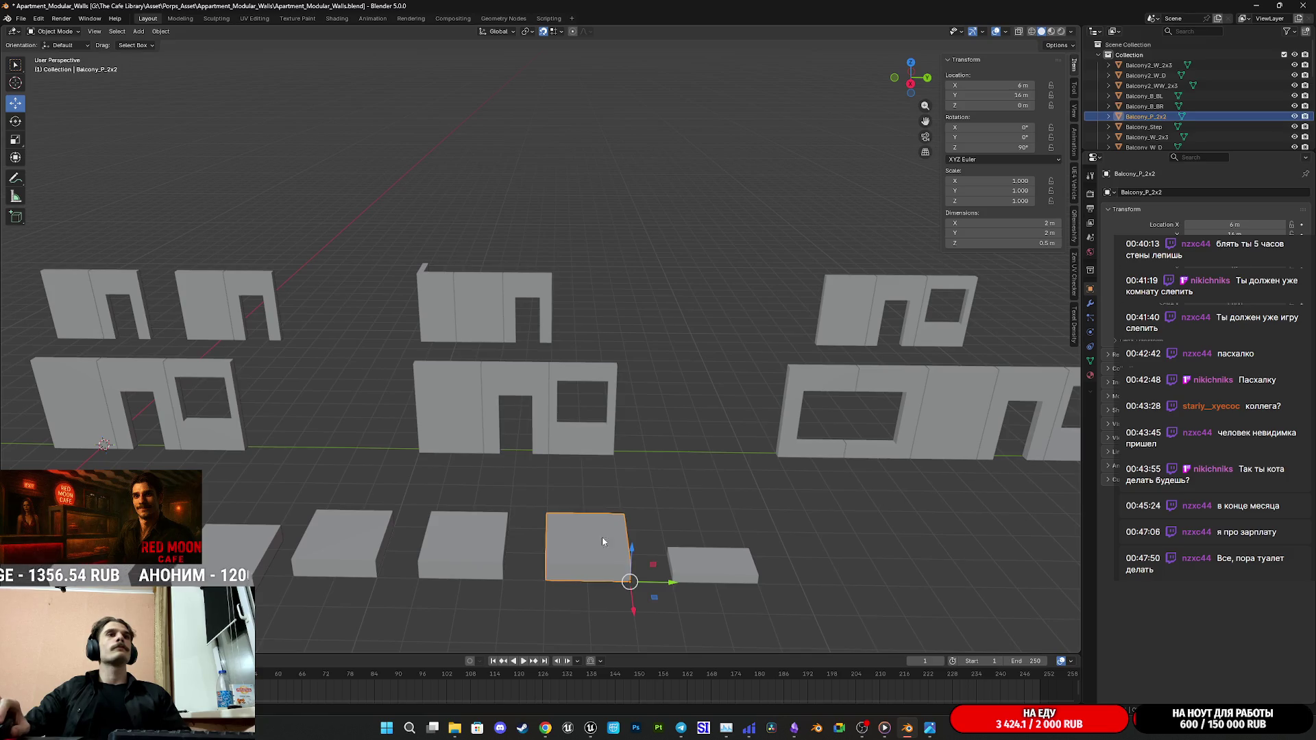
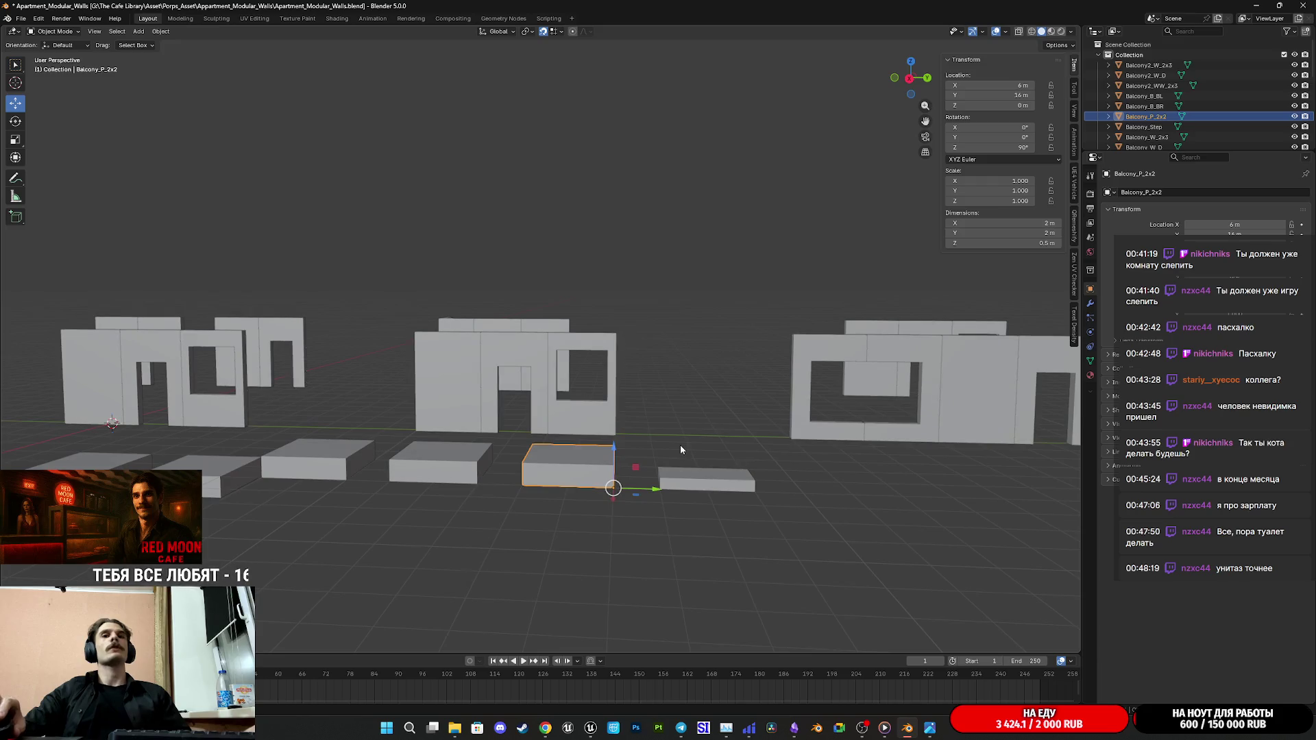
Step: Save the file and check the row of floor slabs by selecting them one by one
key(ctrl+s)
mouse_move(680, 445)
middle_down()
mouse_move(686, 424)
mouse_move(658, 411)
mouse_move(631, 497)
mouse_move(660, 470)
middle_up()
click(570, 446)
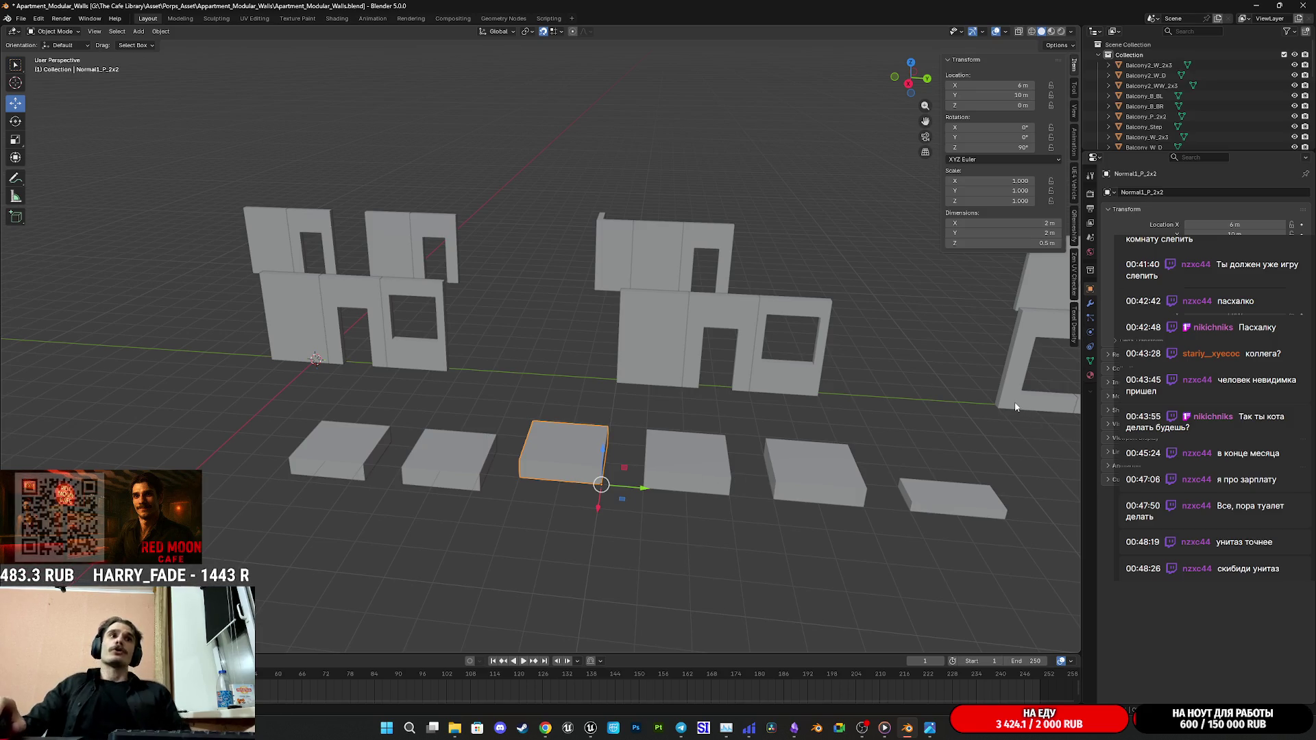
click(691, 467)
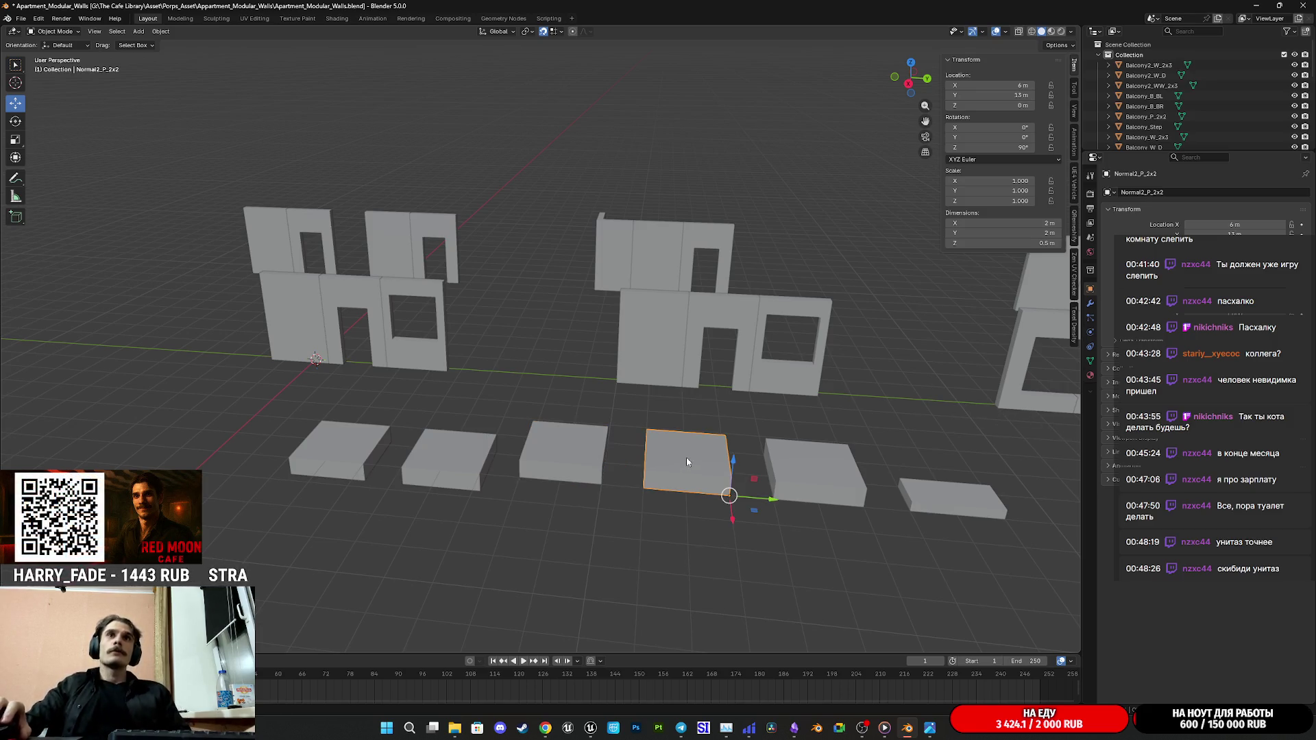
click(808, 472)
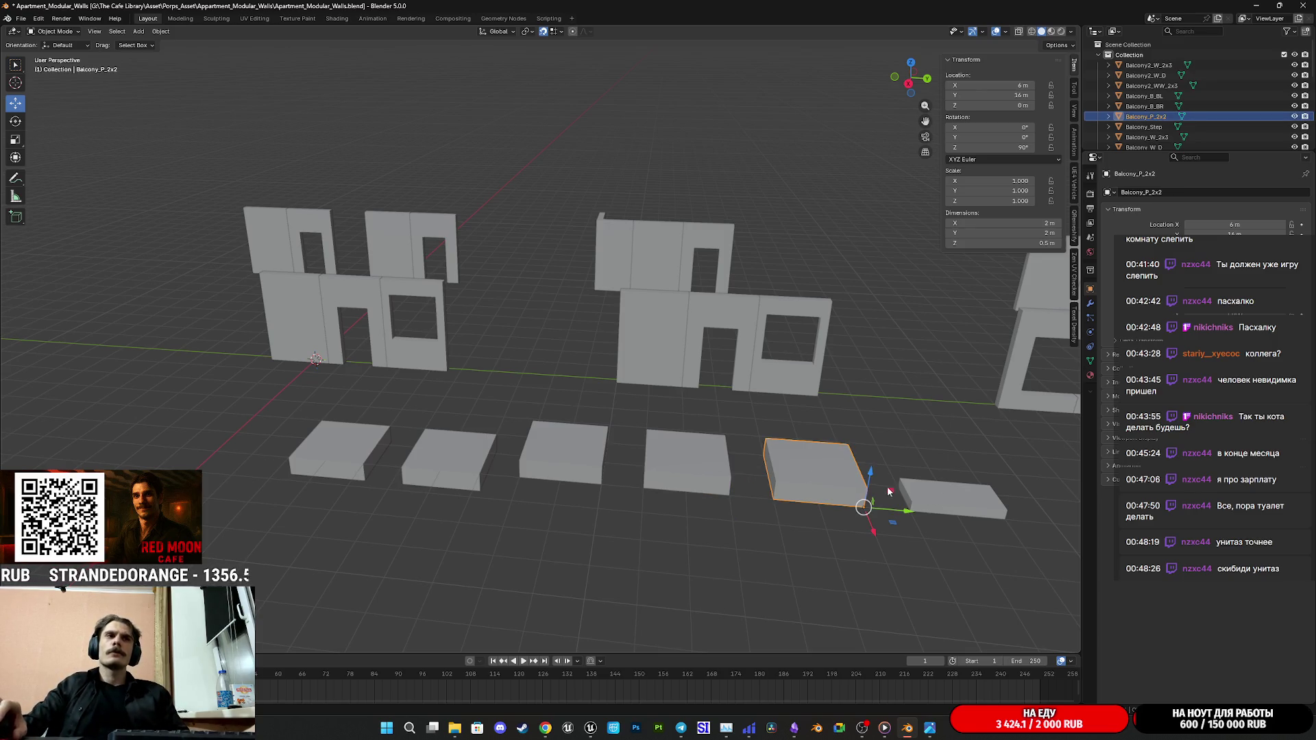
click(679, 463)
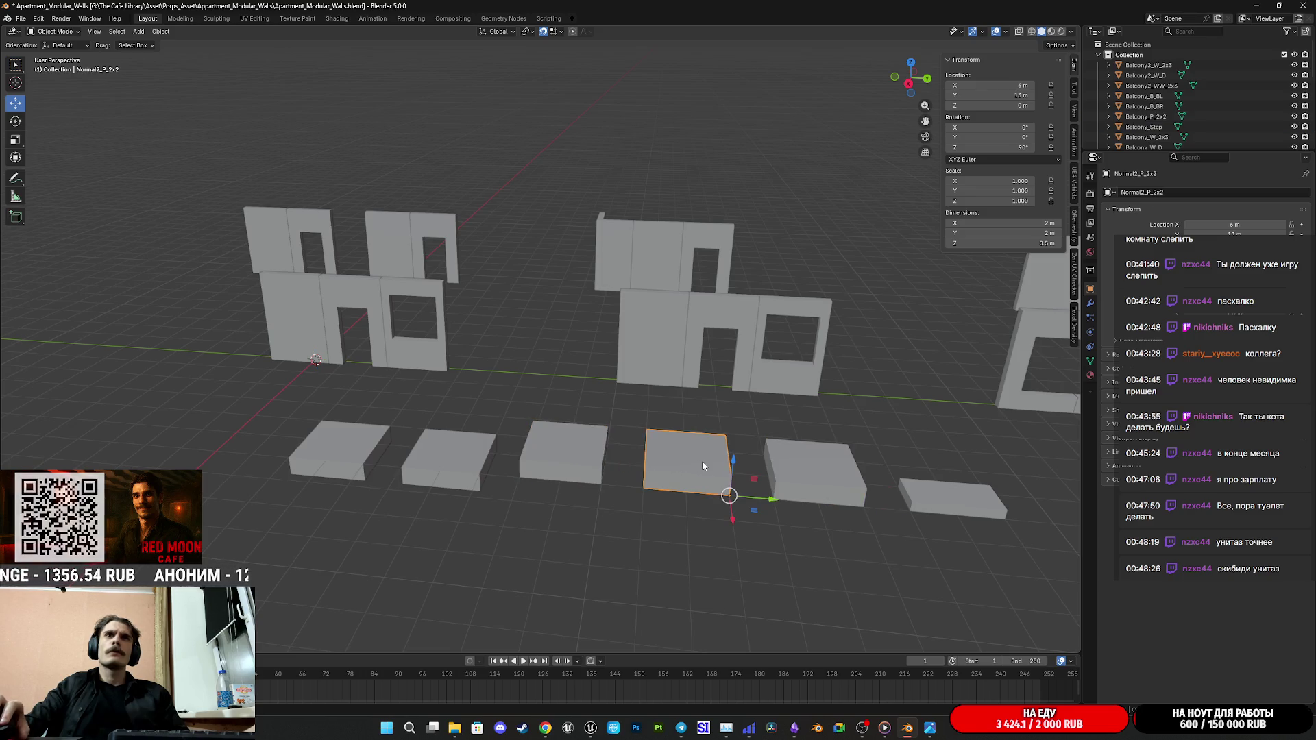
click(587, 447)
click(684, 461)
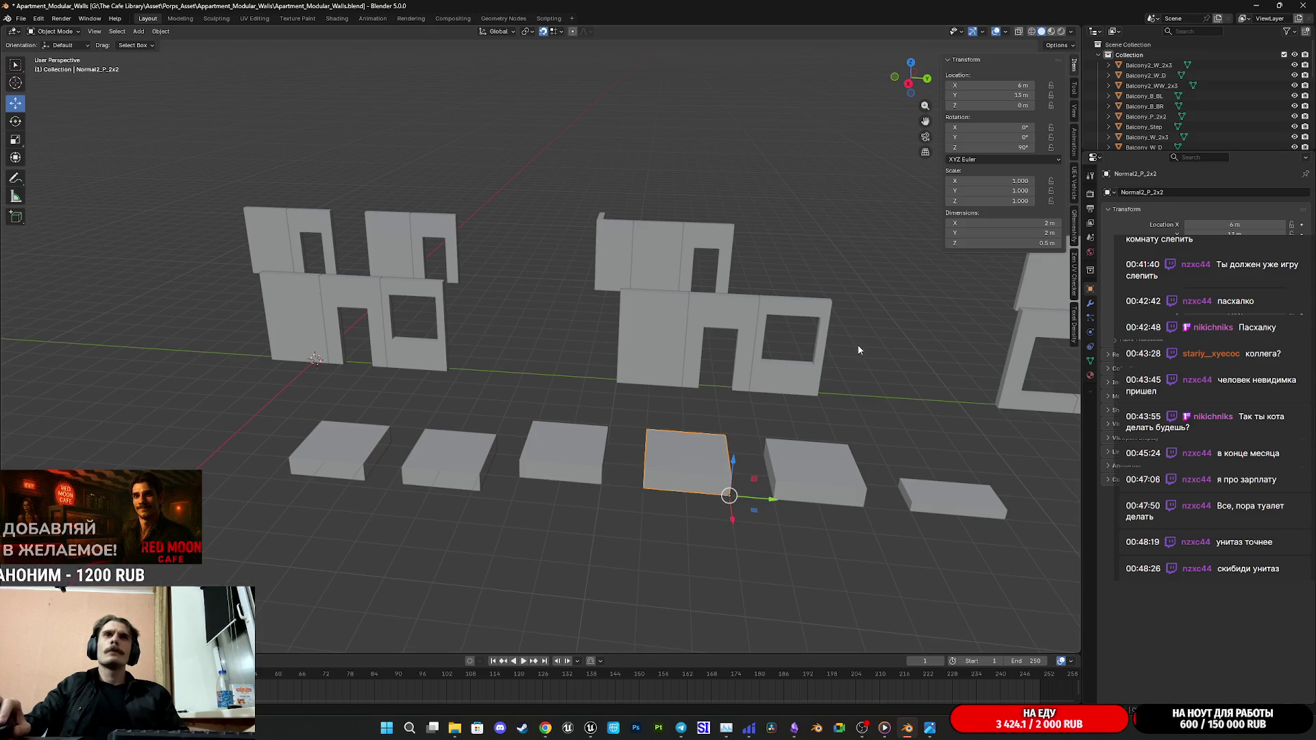
scroll(1146, 130, down, 5)
scroll(1145, 131, down, 4)
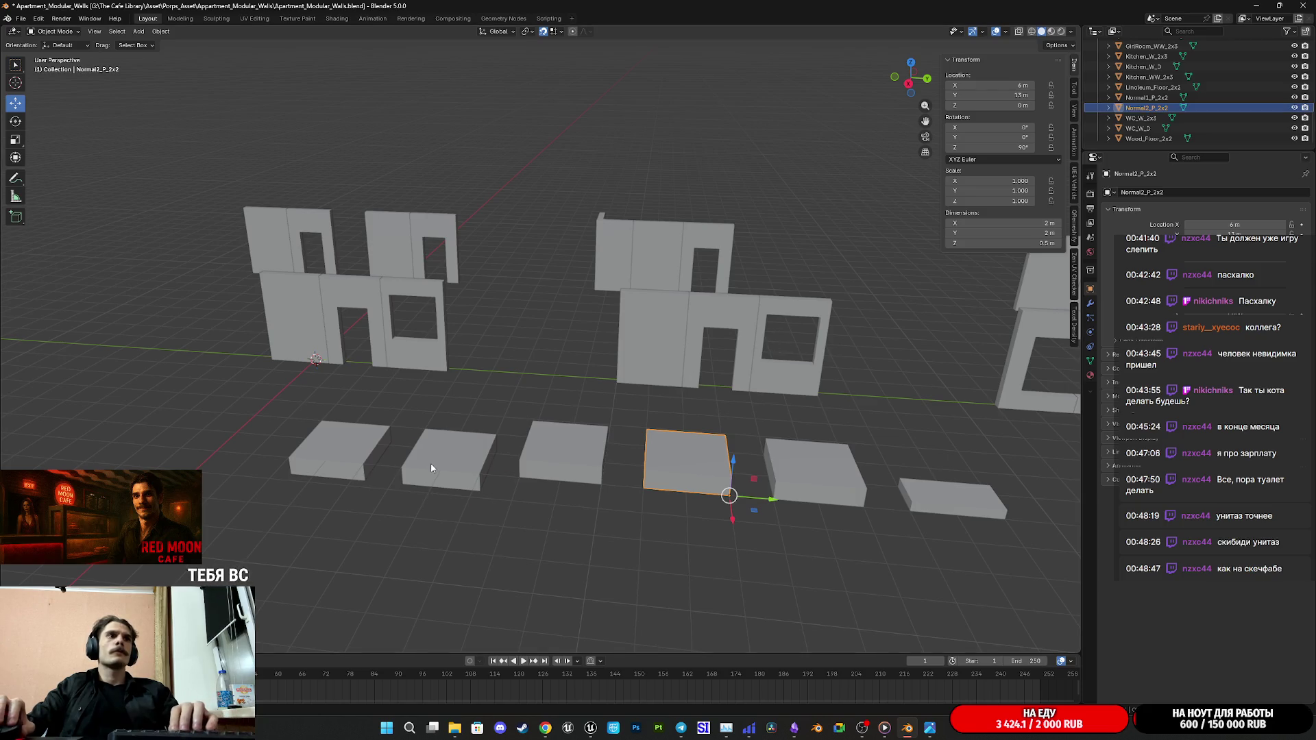
Step: Rename the Normal2_P_2x2 slab to Bathroom_Floor_2x2 in the Outliner
click(1153, 88)
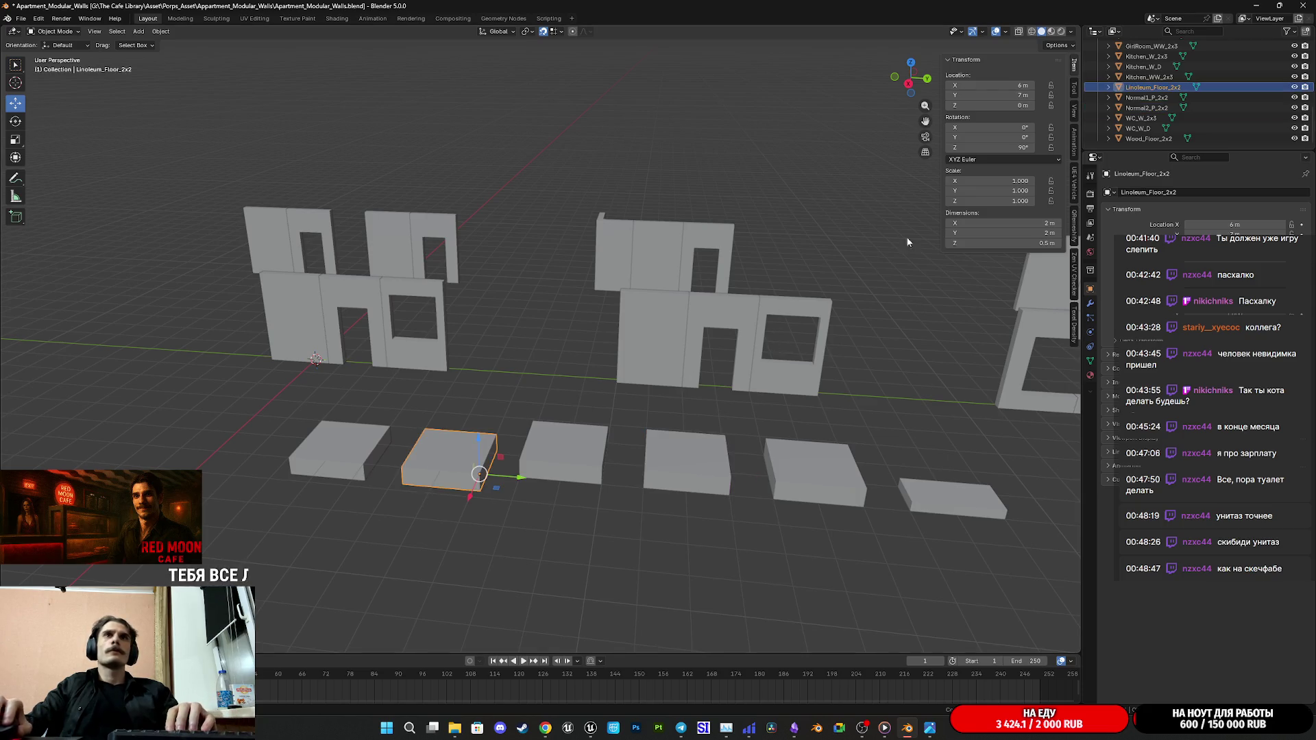
double_click(1167, 90)
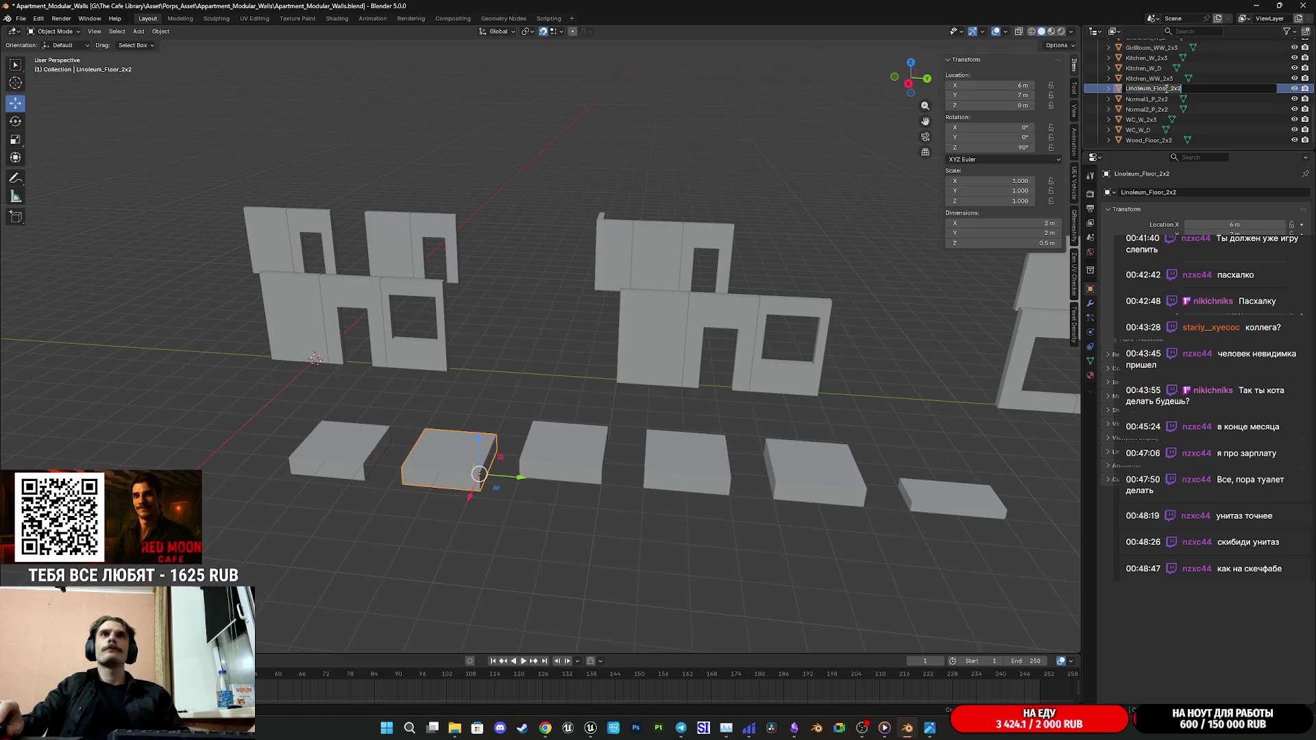
click(693, 463)
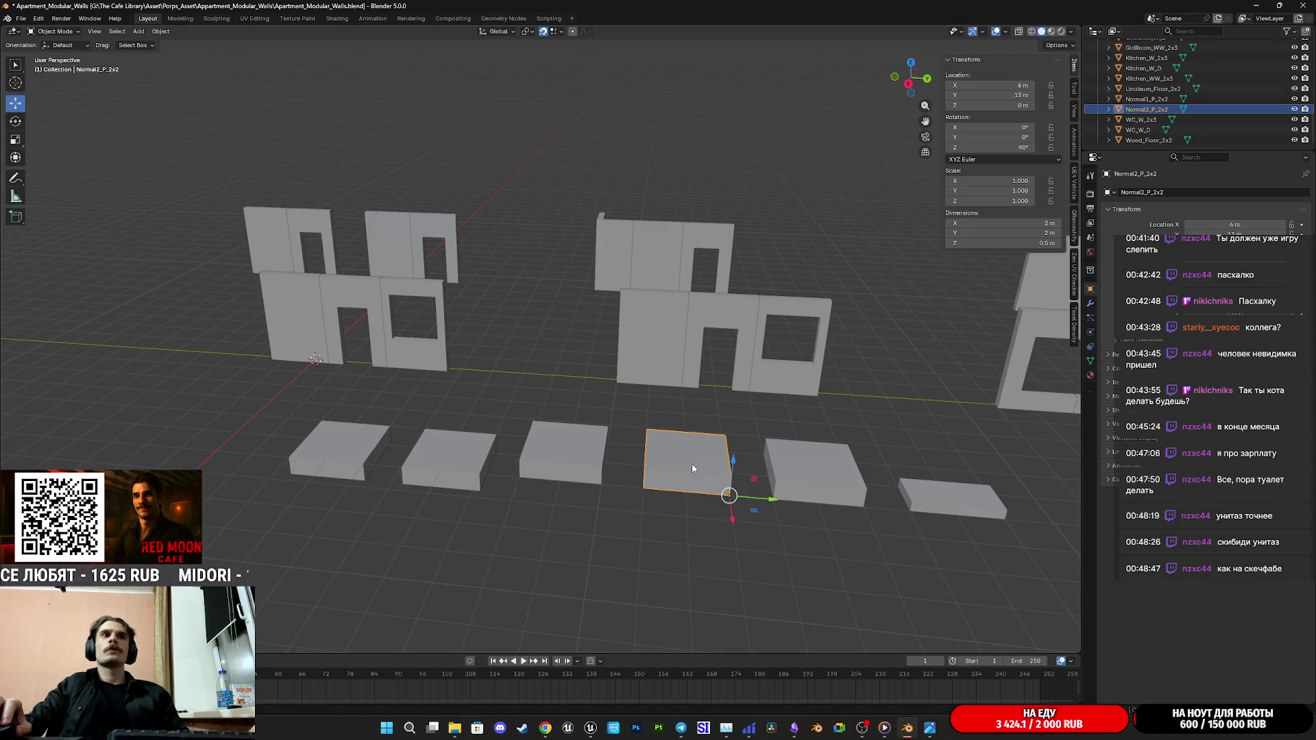
click(1163, 109)
double_click(1163, 110)
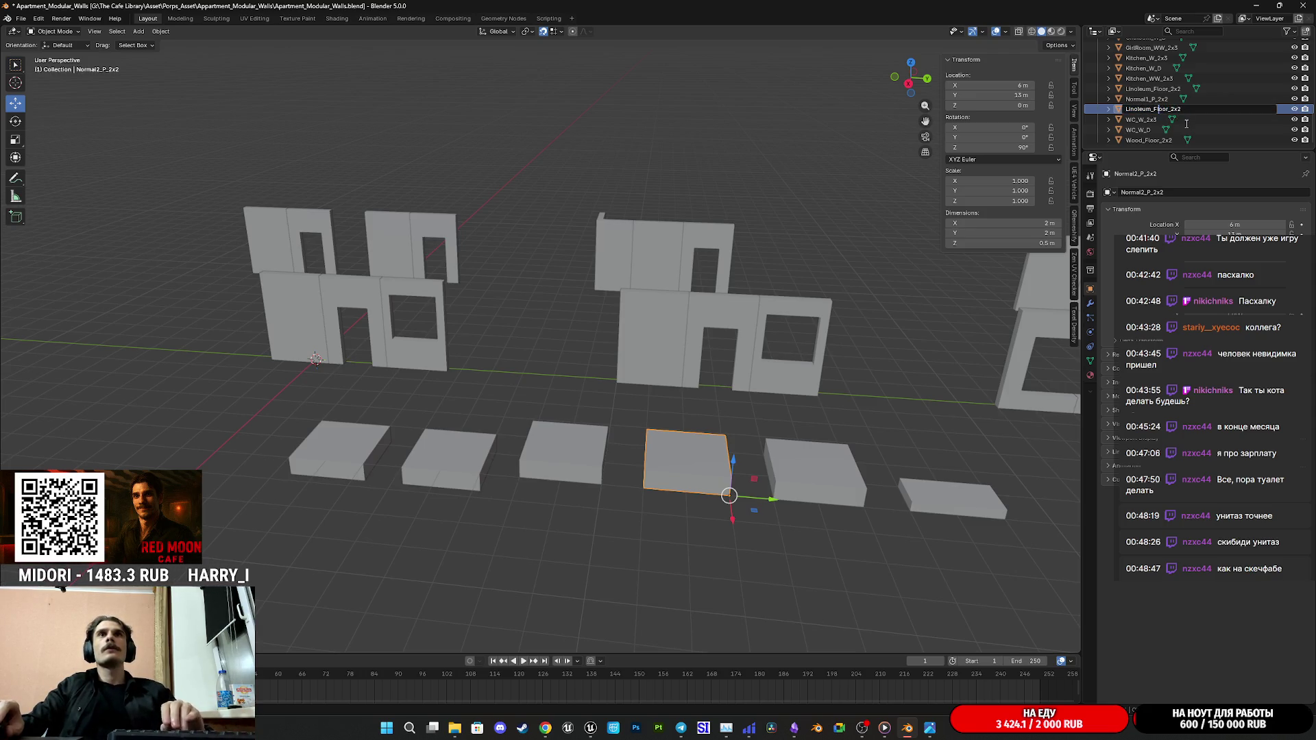
key(BackSpace)
key(BackSpace)
key(BackSpace)
key(BackSpace)
key(BackSpace)
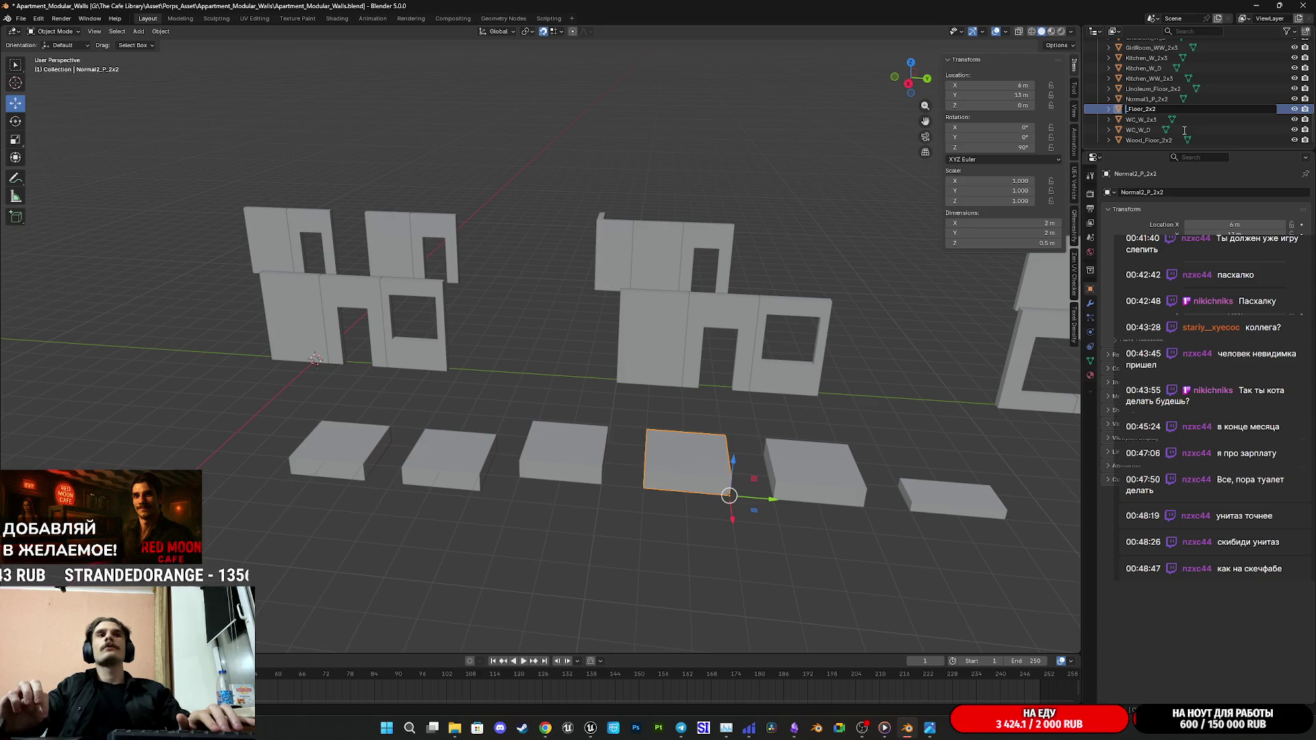
text(Big)
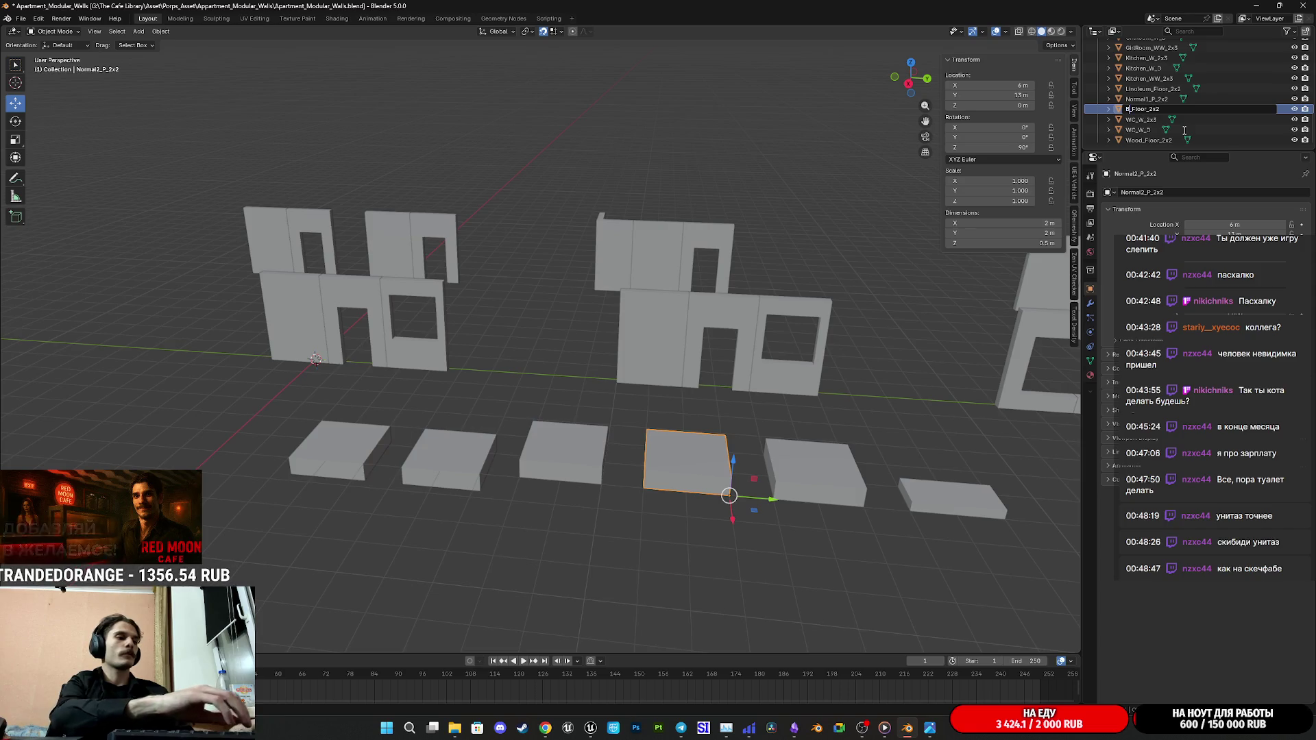
text(hR)
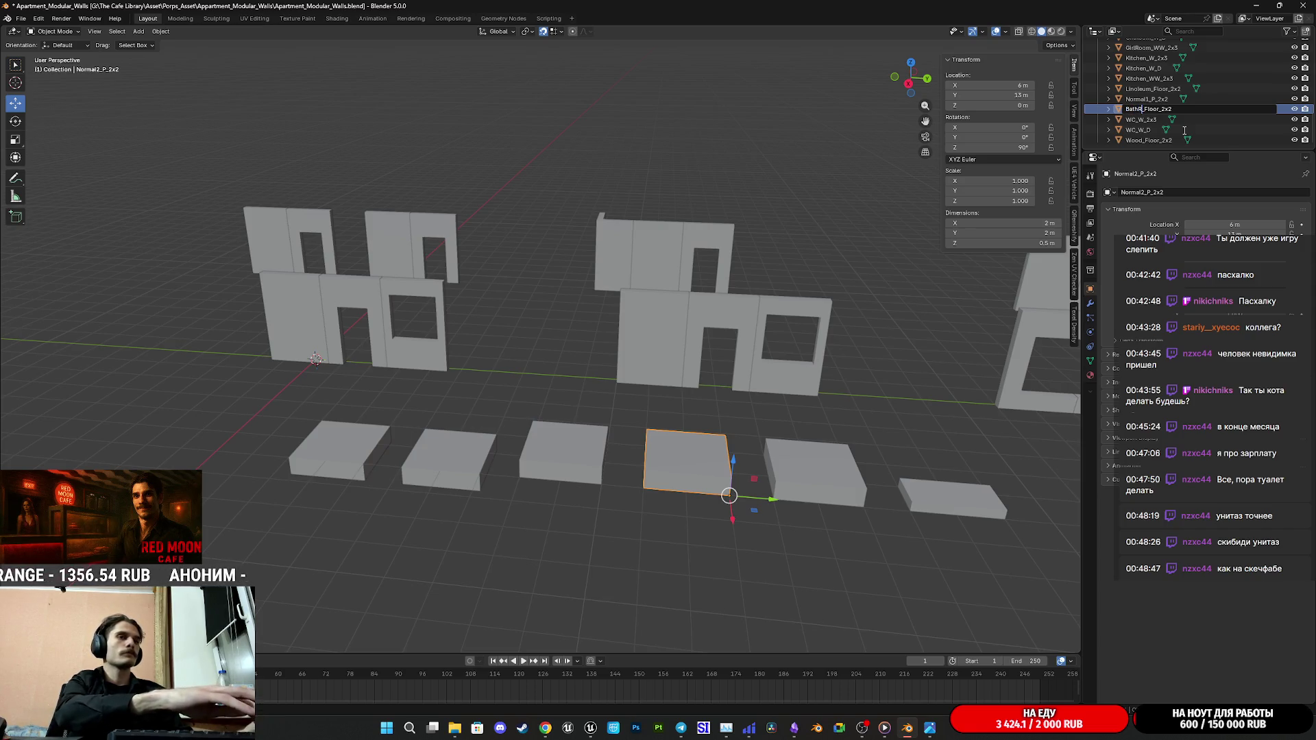
text(m)
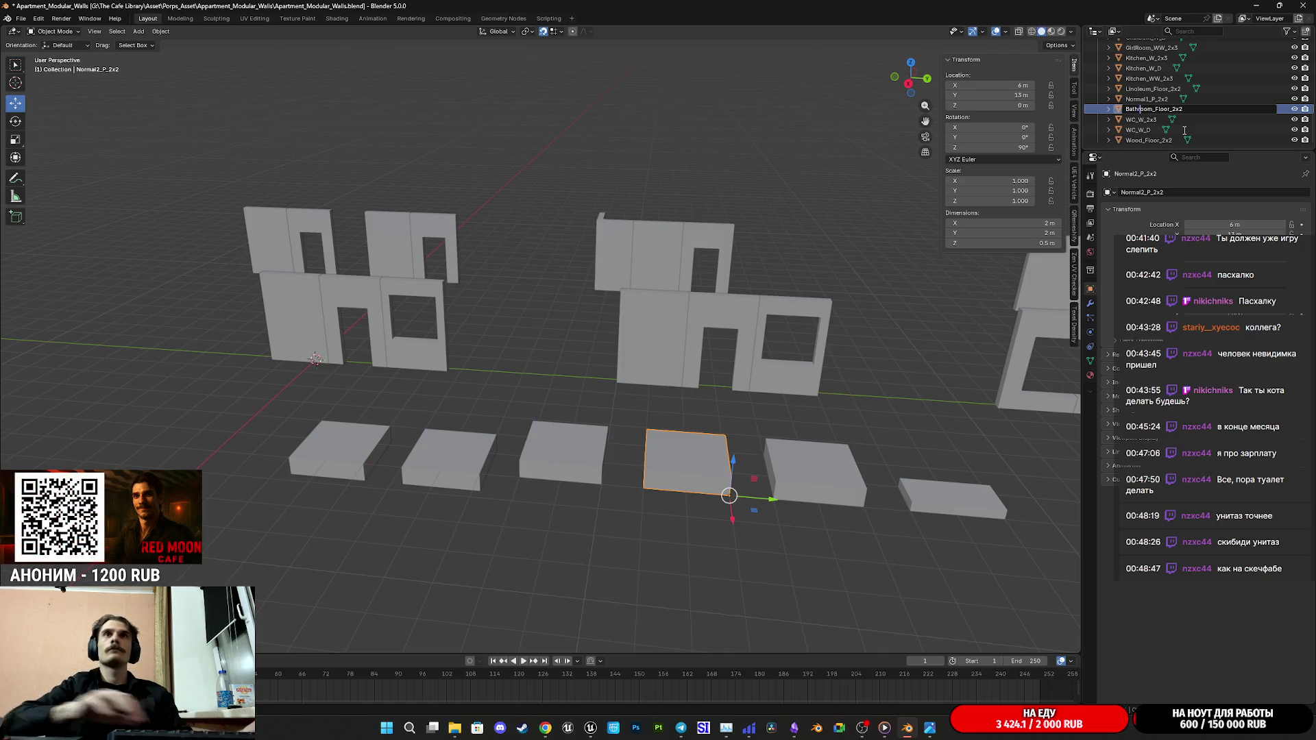
key(Return)
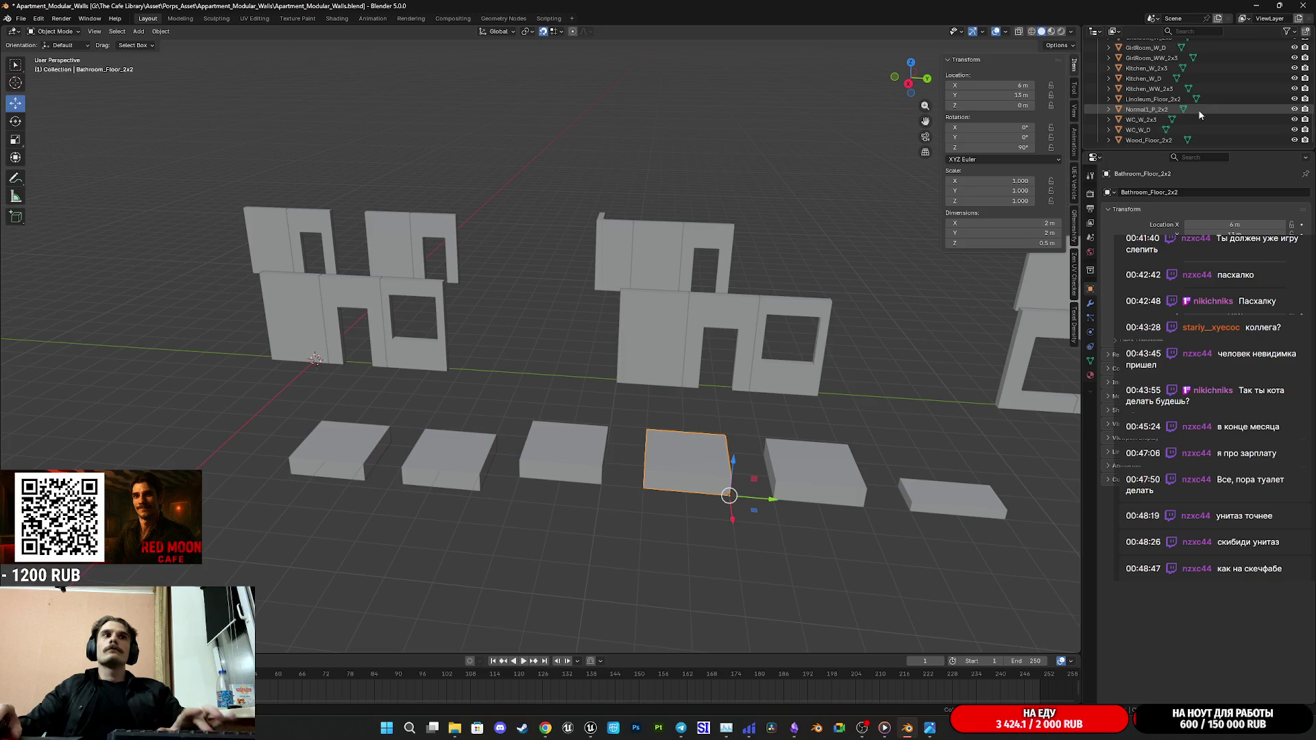
Step: Snap the 3D cursor to the slab's front corner vertex with Cursor to Selected, then return to Object Mode
mouse_move(890, 390)
middle_down()
mouse_move(823, 432)
mouse_move(759, 433)
mouse_move(779, 427)
middle_up()
scroll(781, 435, up, 2)
scroll(765, 435, up, 2)
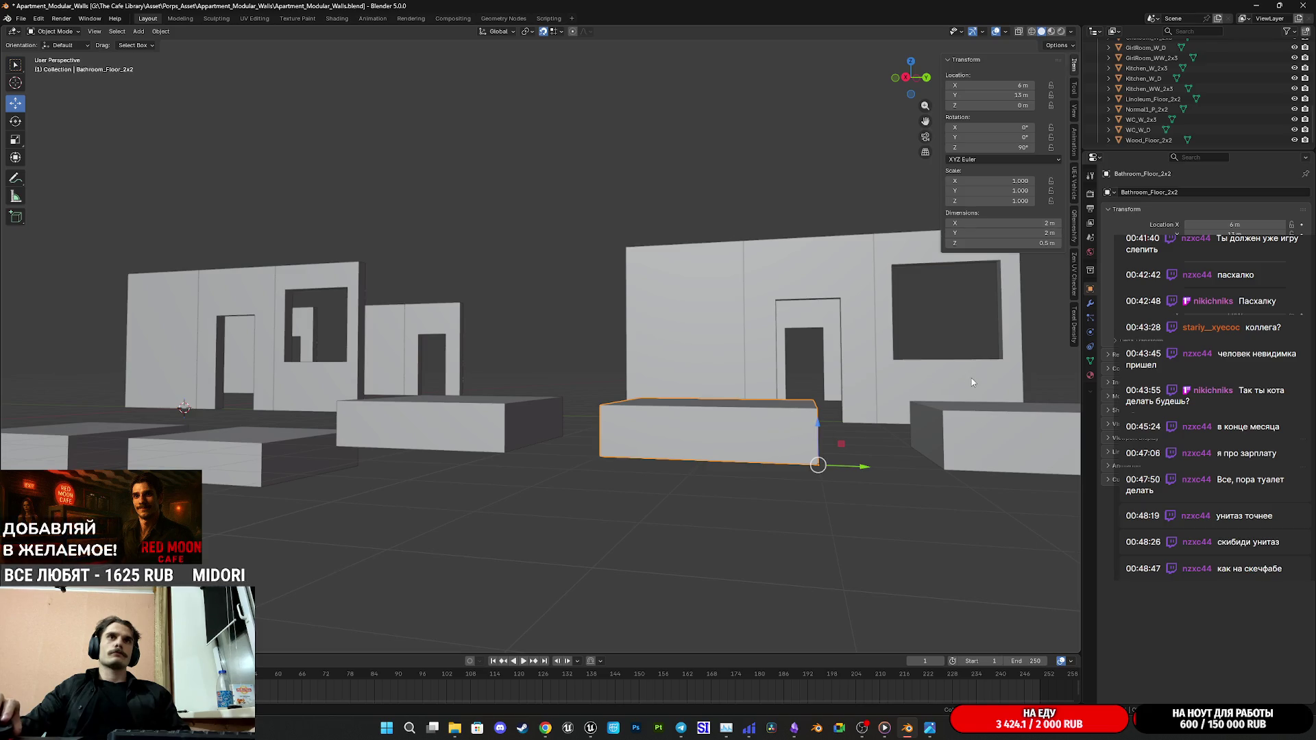
key(Tab)
middle_drag(853, 424, 782, 412)
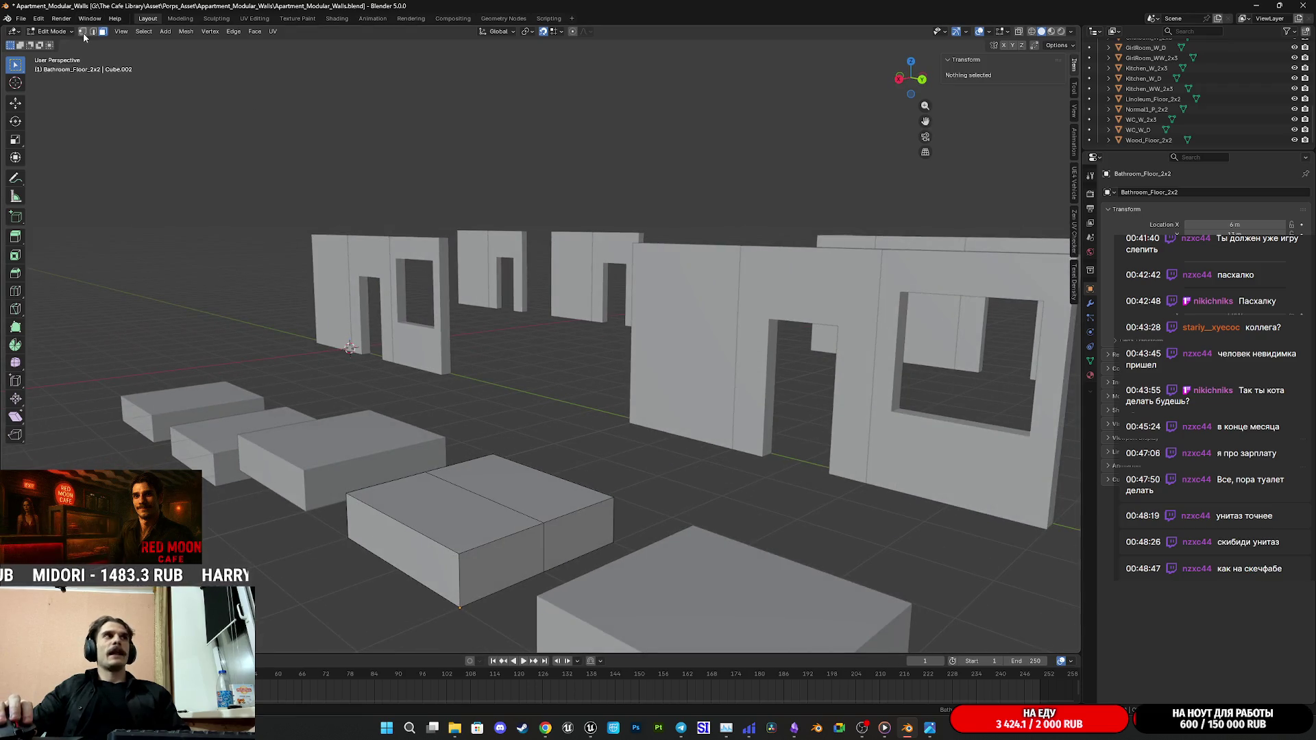
click(470, 556)
key(shift+s)
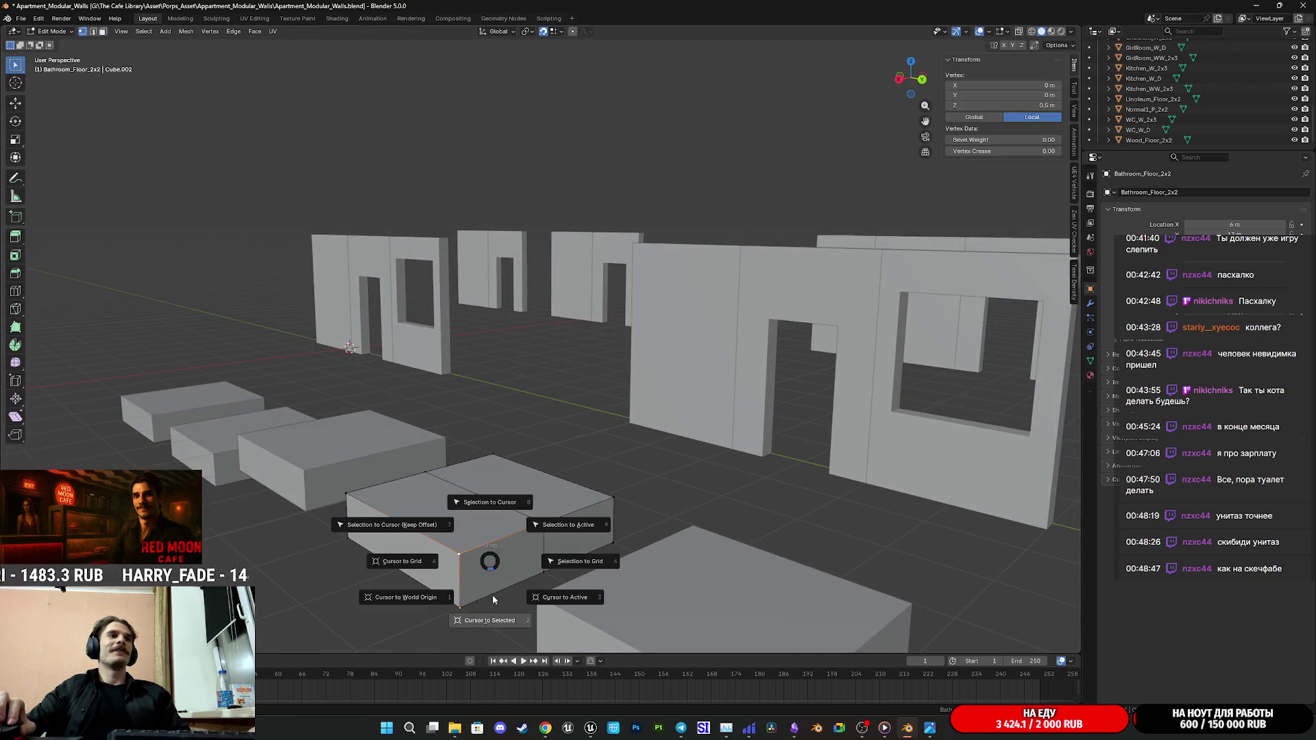
click(491, 620)
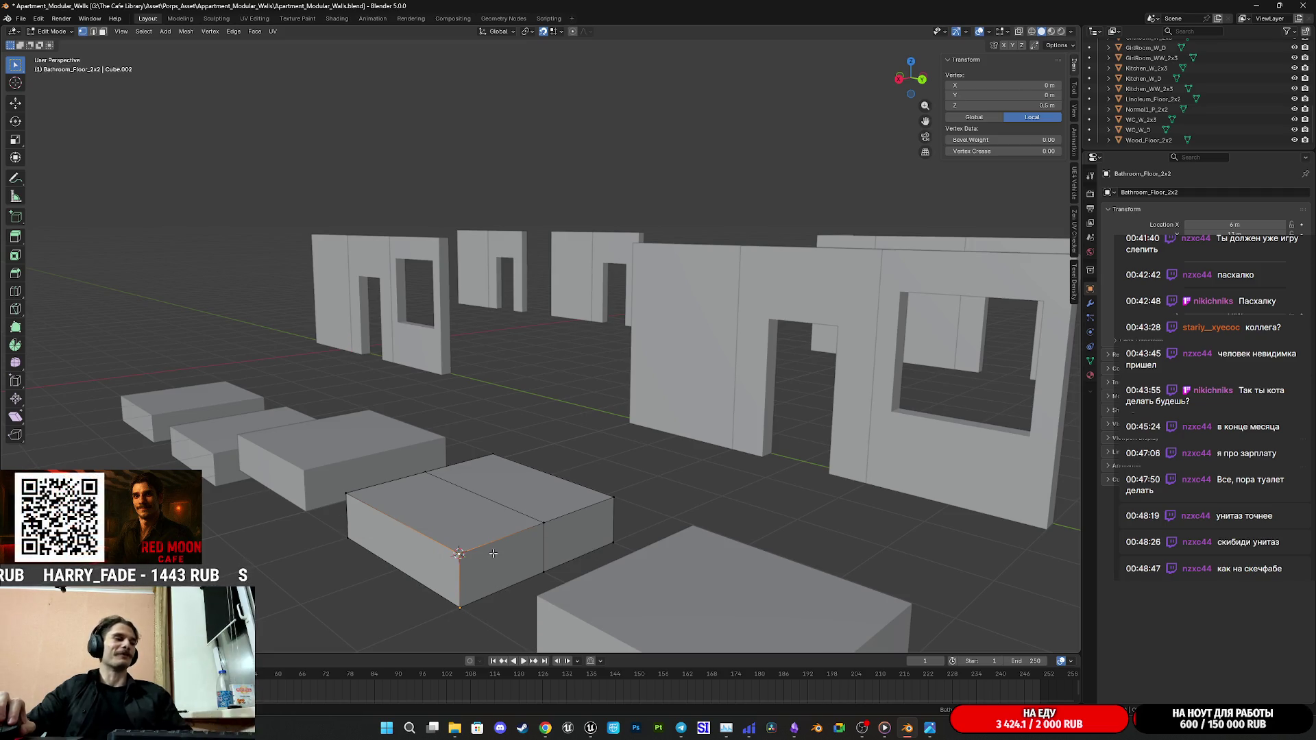
key(Tab)
click(162, 31)
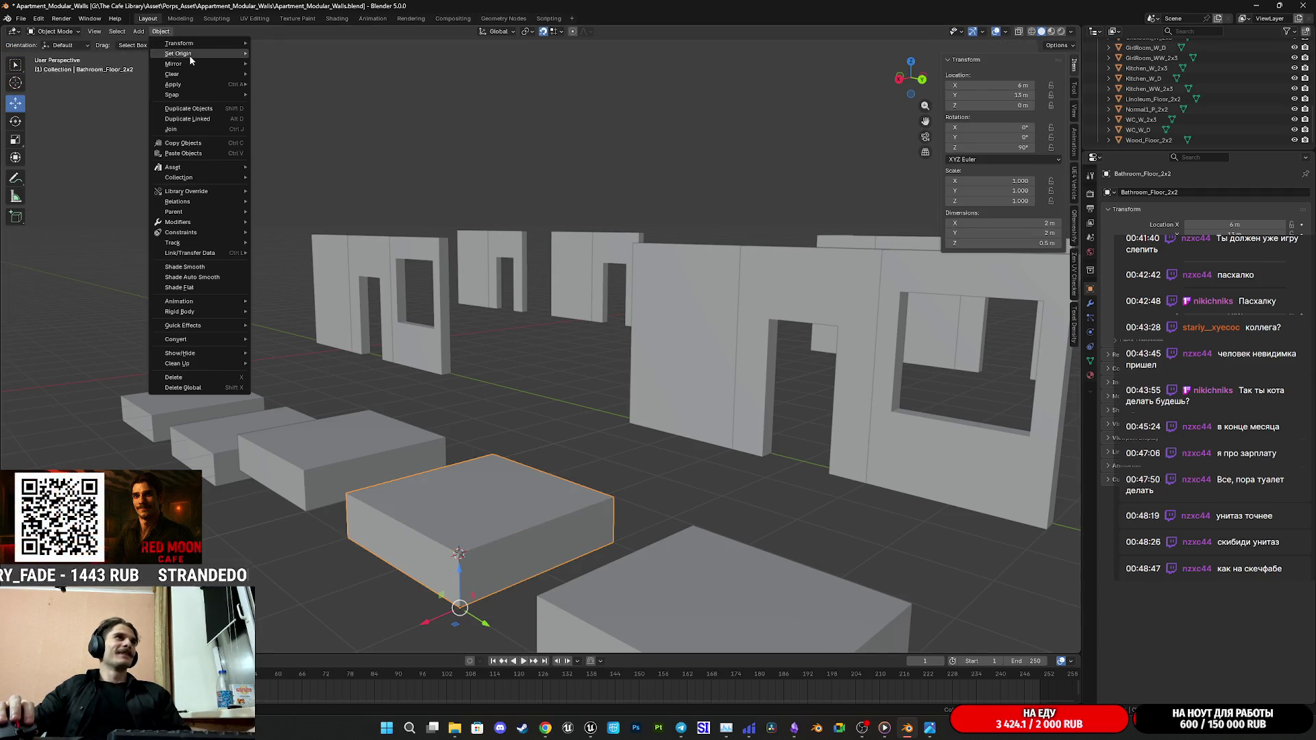
Step: Set the slab's origin to the 3D cursor and move it down along Z and to the row's left end along X
click(308, 70)
key(g)
key(z)
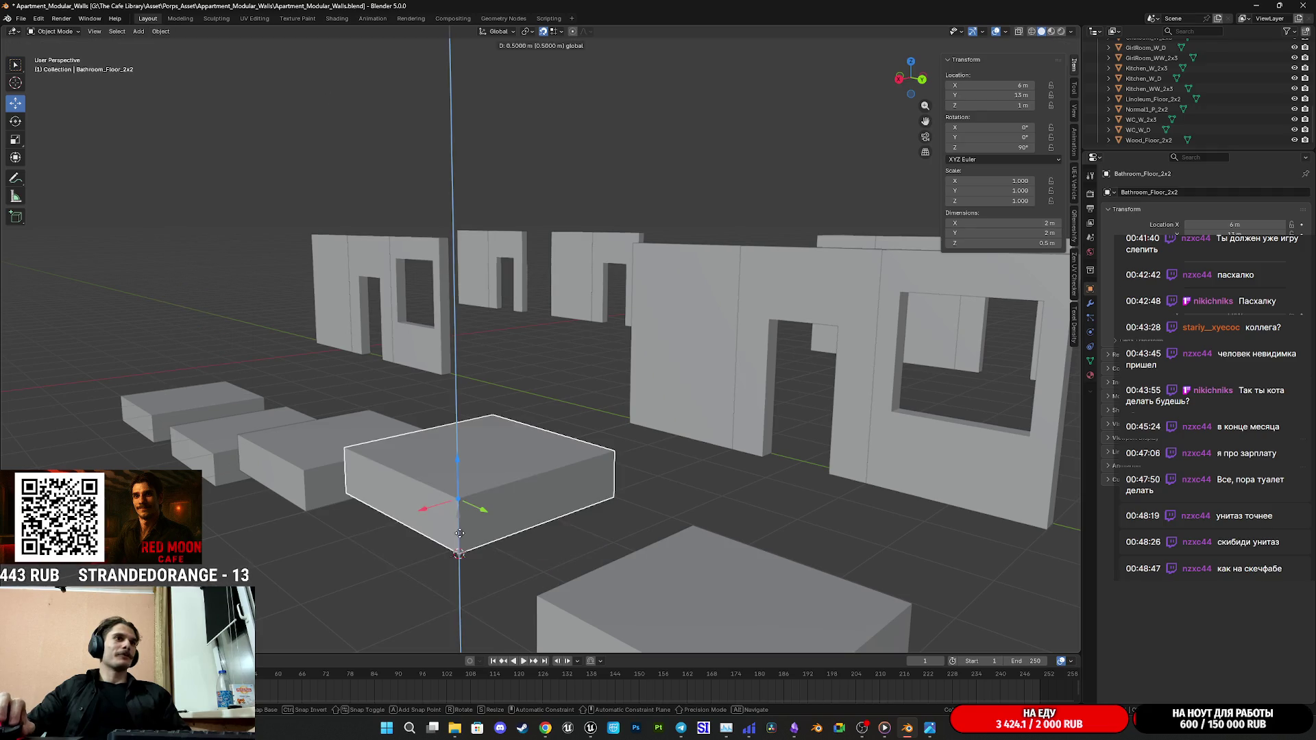
click(460, 576)
mouse_move(474, 555)
middle_down()
mouse_move(596, 529)
mouse_move(666, 564)
mouse_move(762, 504)
middle_up()
key(g)
key(x)
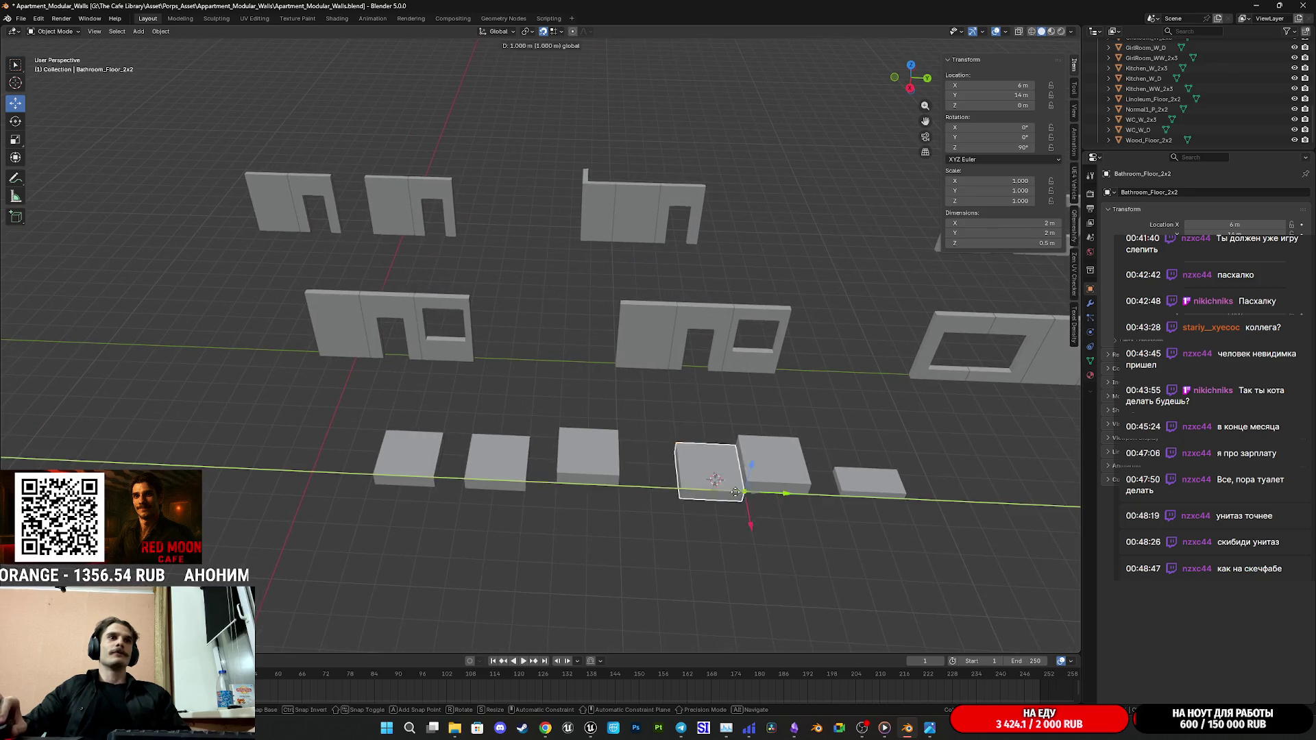
click(388, 501)
mouse_move(388, 501)
shift+middle_down()
mouse_move(601, 521)
mouse_move(672, 512)
shift+middle_up()
Step: Save, then move Balcony_P_2x2 along X next to the row and Balcony_Step along Y
key(ctrl+s)
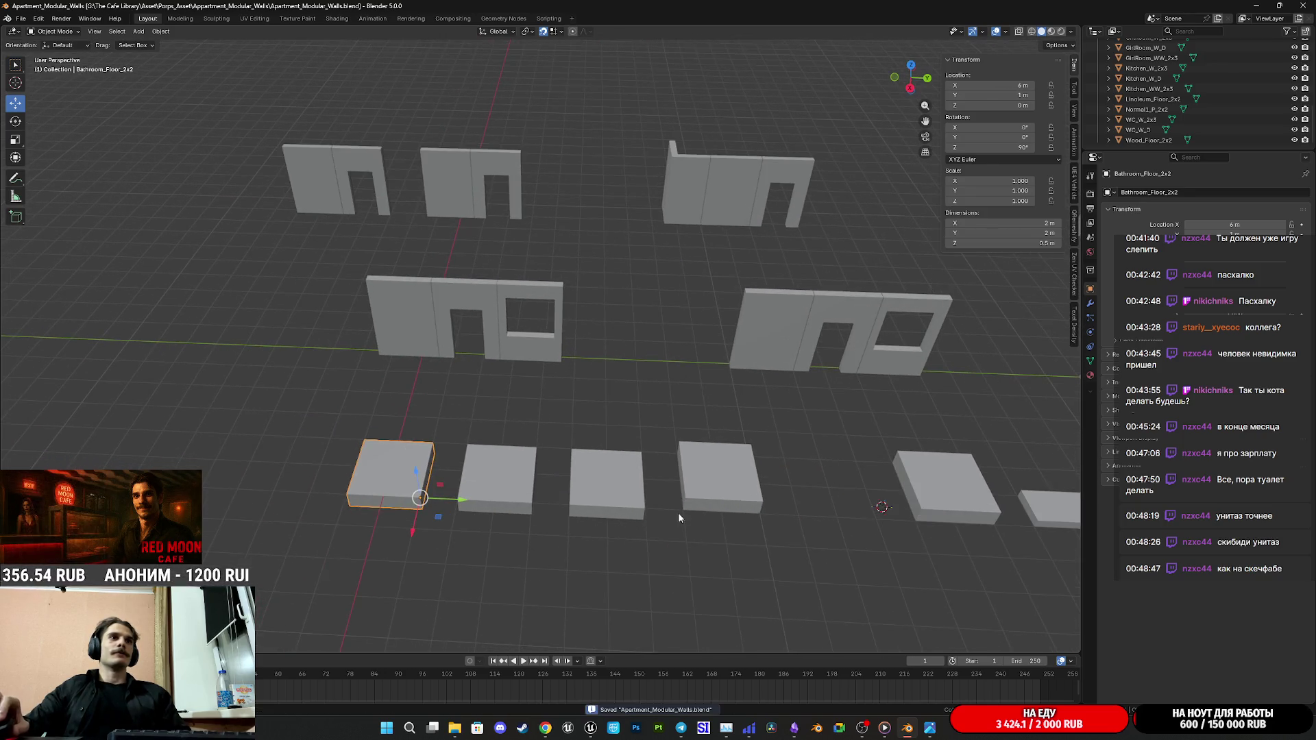
click(739, 497)
click(948, 504)
key(g)
key(x)
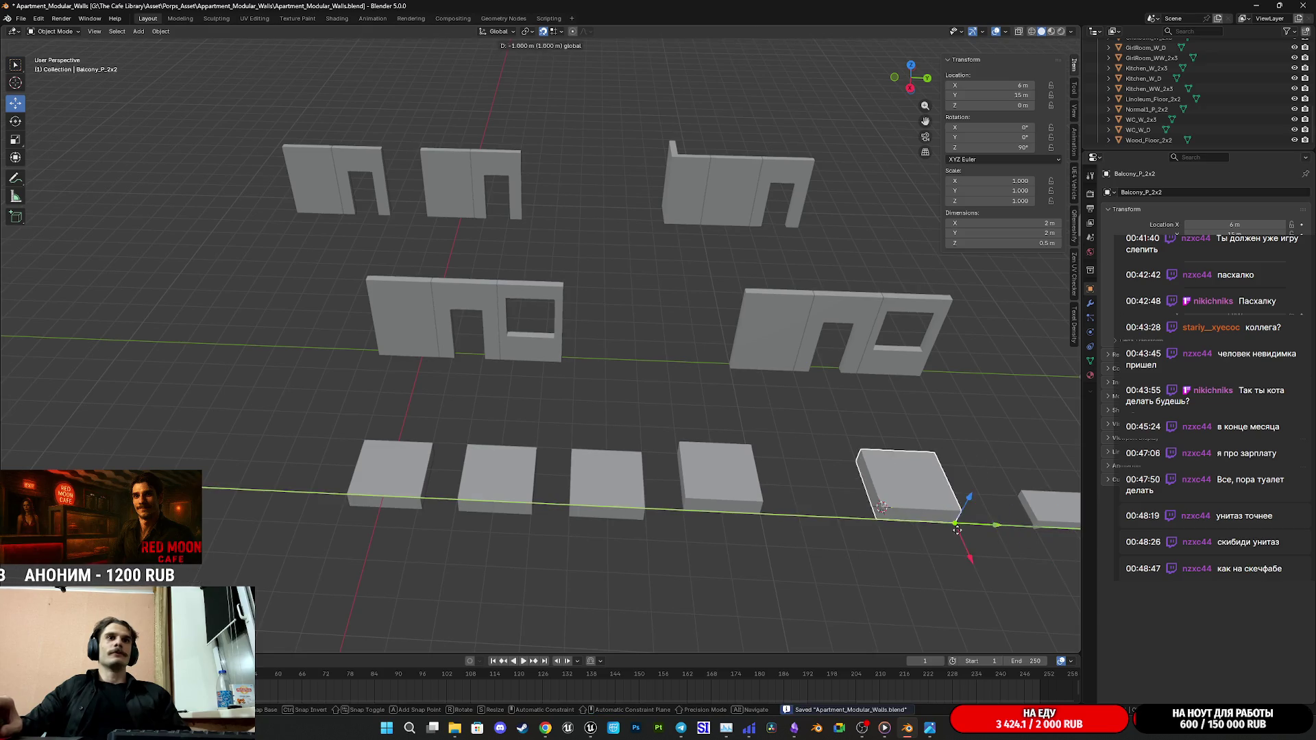
click(781, 483)
mouse_move(782, 483)
shift+middle_down()
mouse_move(678, 529)
mouse_move(741, 514)
shift+middle_up()
click(854, 499)
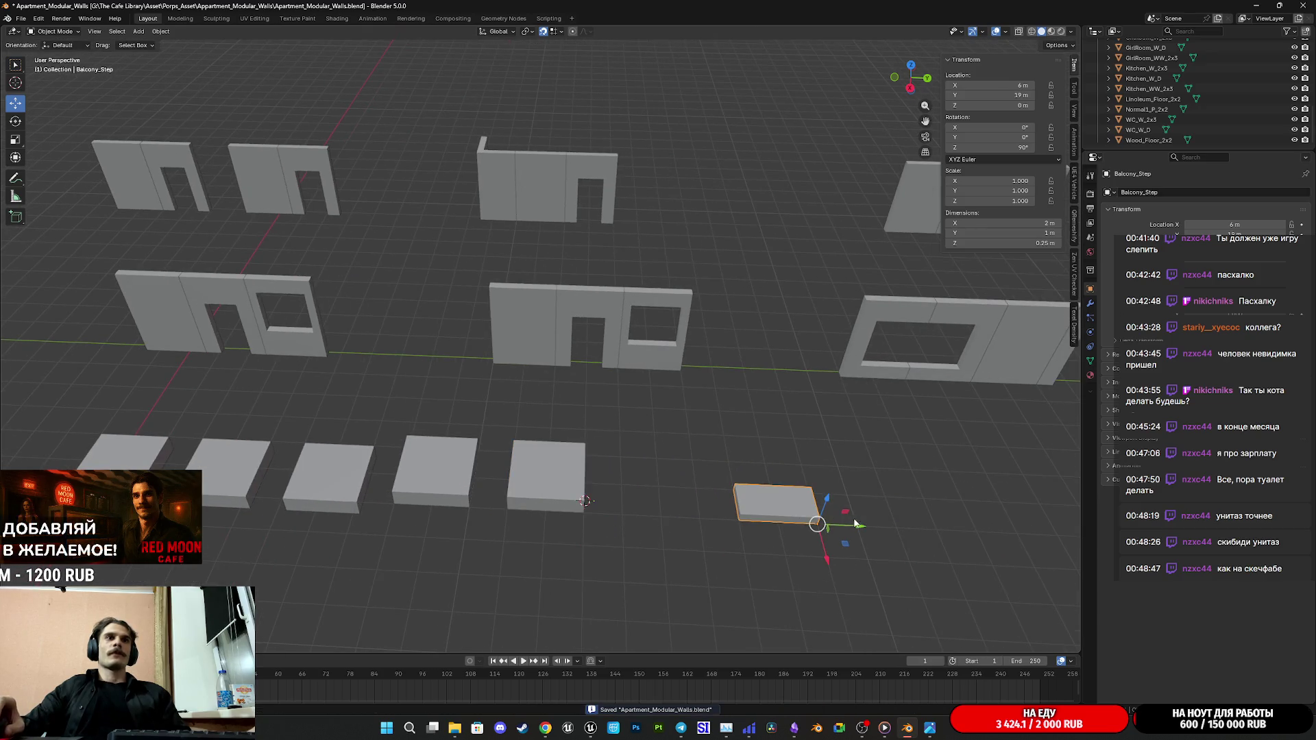
key(g)
key(y)
click(728, 525)
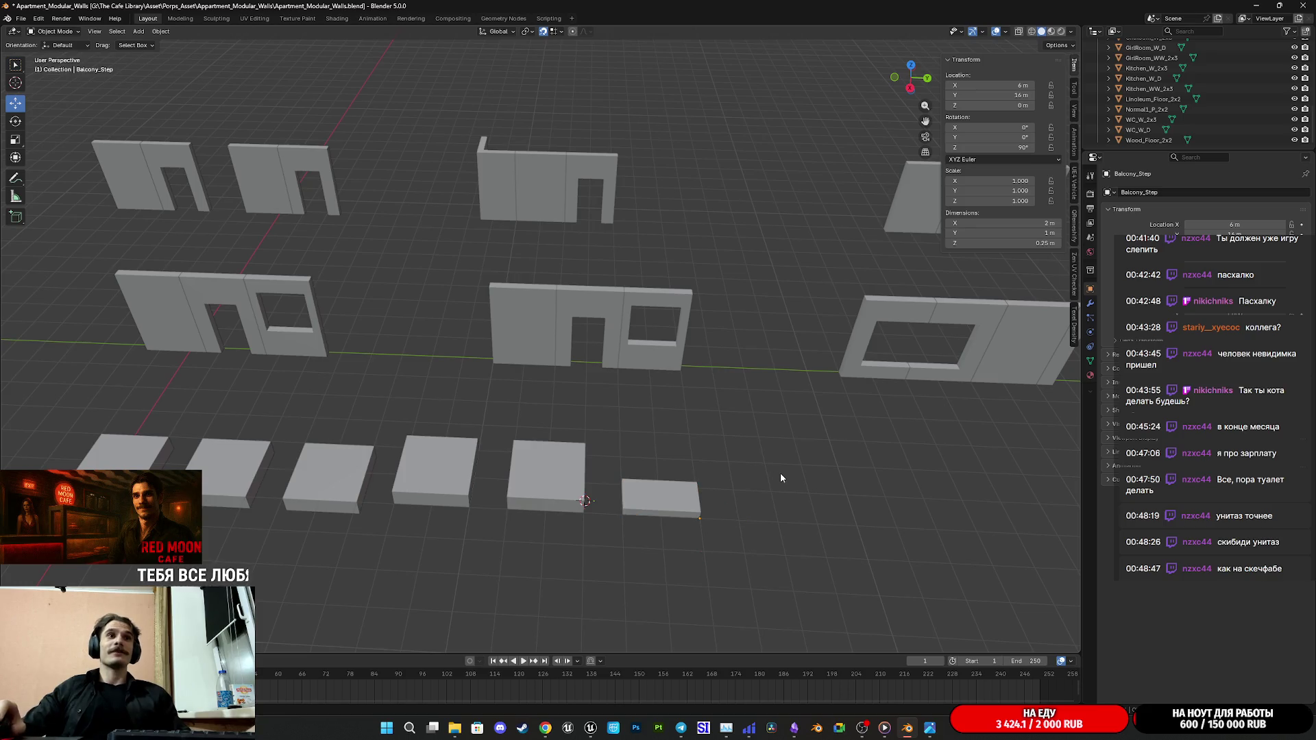
Step: Save Apartment_Modular_Walls.blend and select every module in the scene
key(ctrl+s)
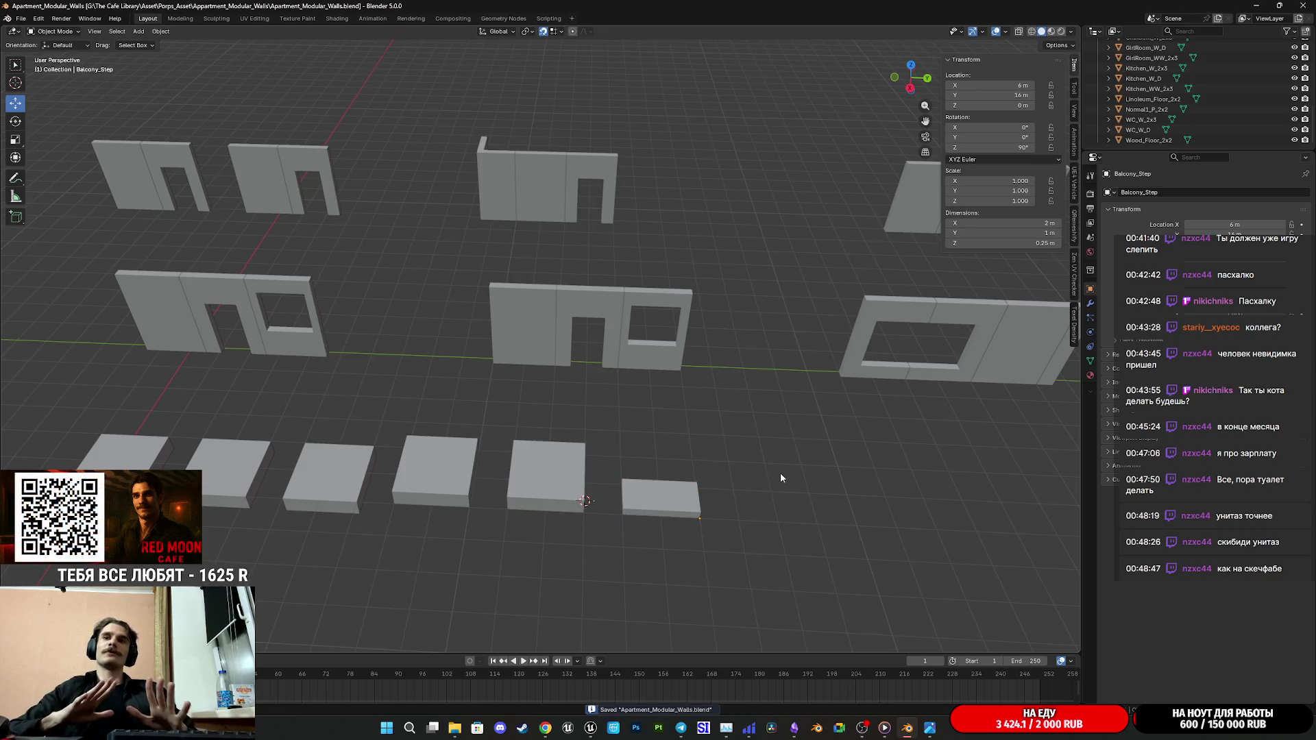
scroll(781, 474, down, 4)
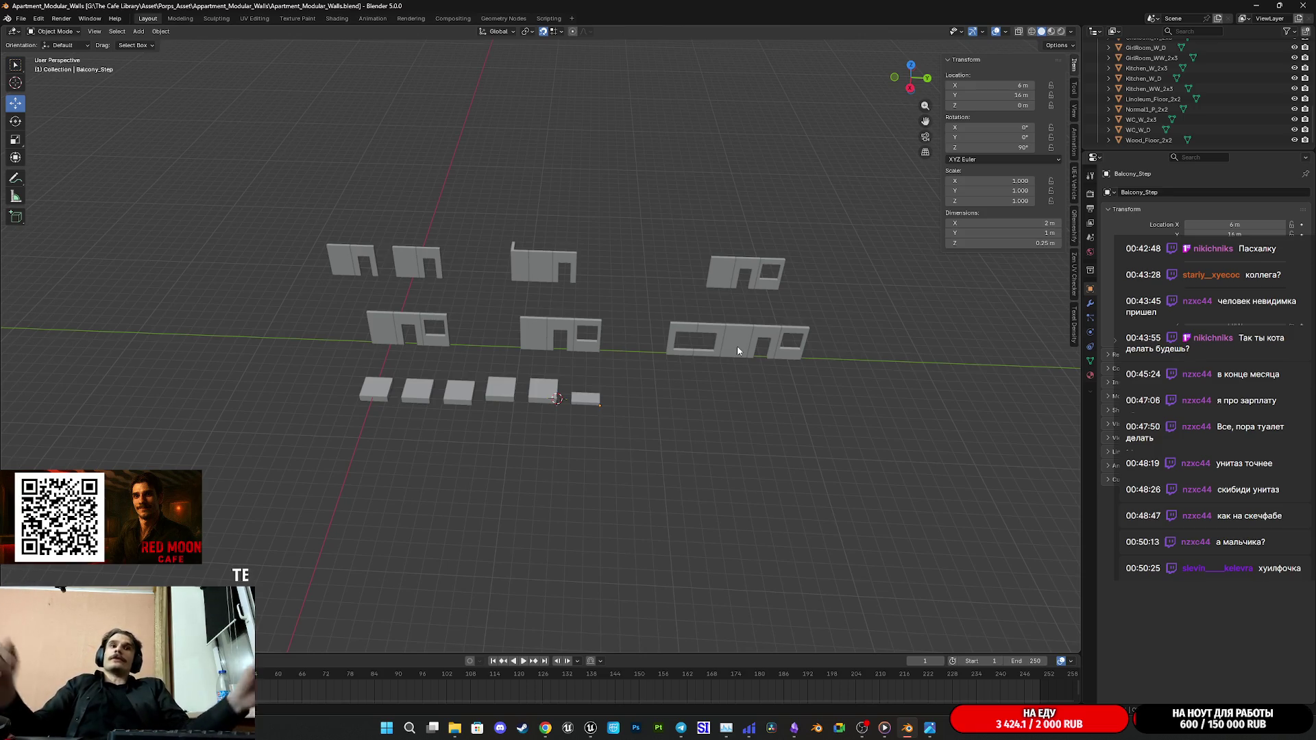
scroll(567, 405, up, 5)
scroll(567, 405, up, 1)
middle_drag(580, 407, 689, 444)
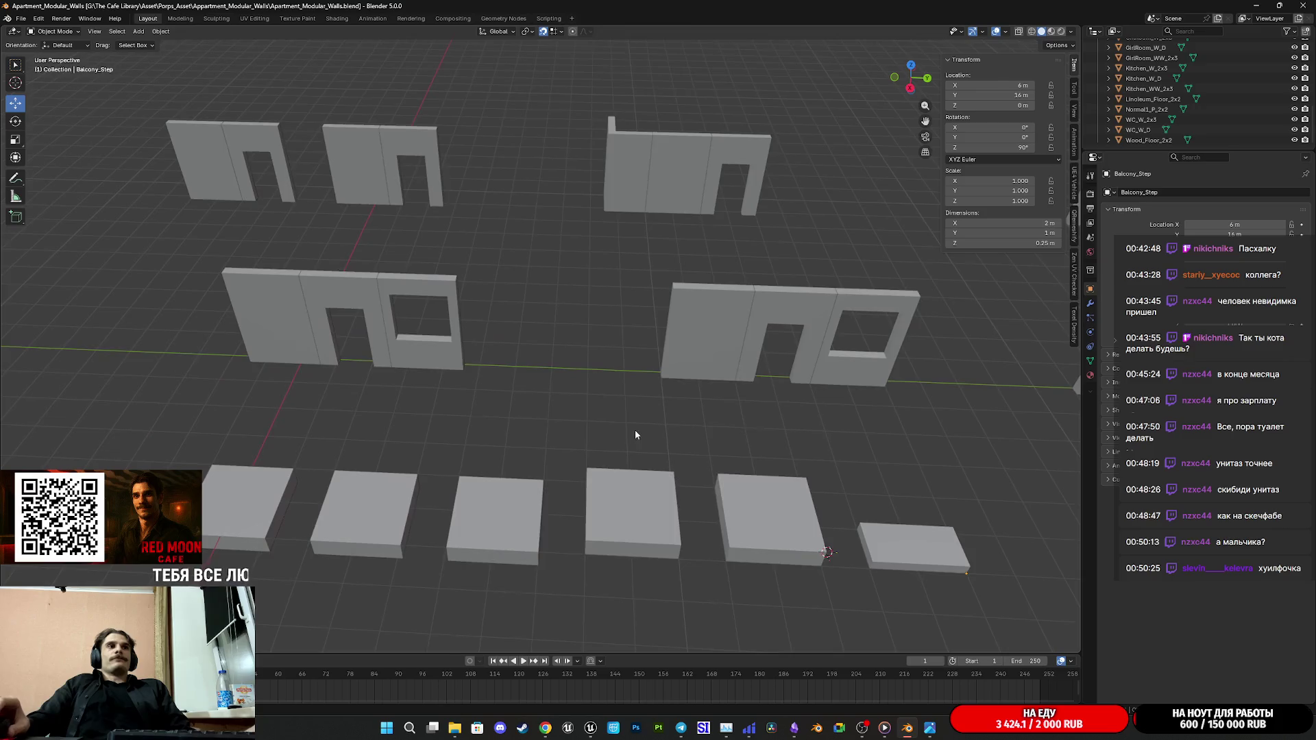
key(ctrl+s)
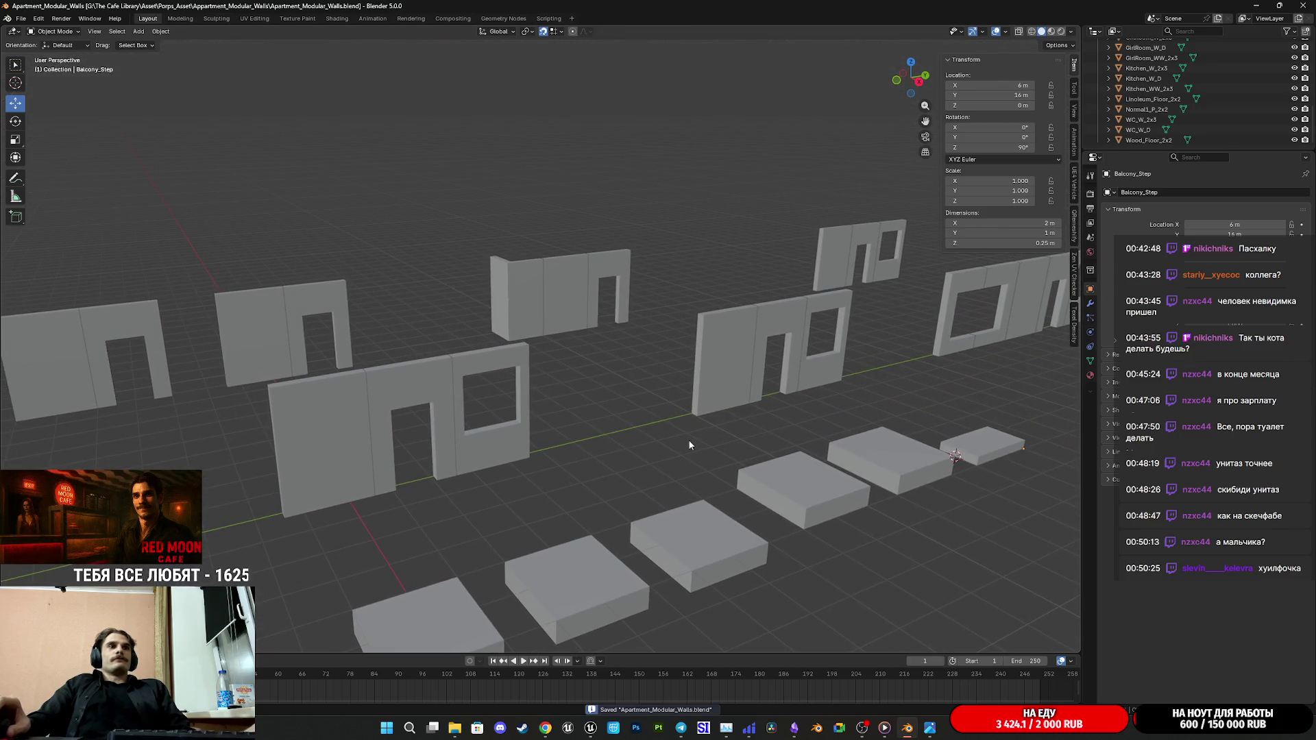
scroll(688, 438, down, 3)
key(a)
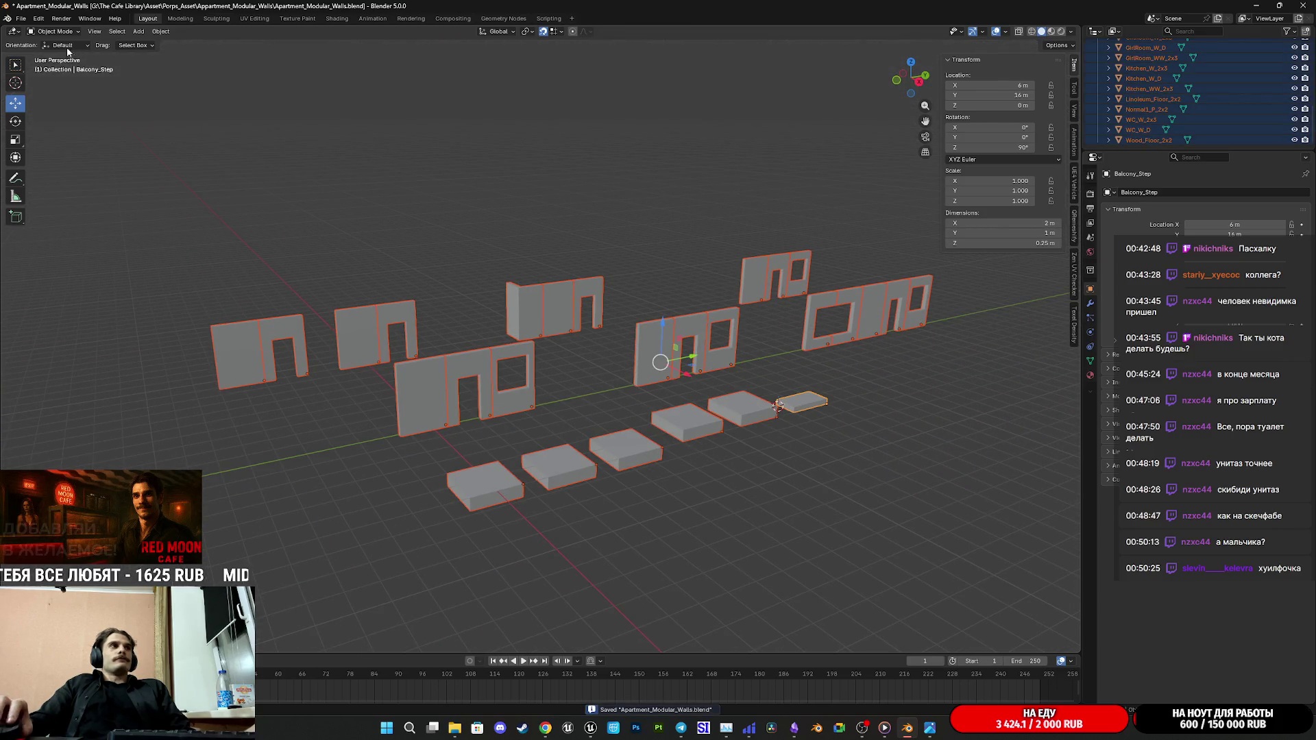
Step: Export the selected modules over Apartment_Modular_Walls_SPP.fbx, deselect all and save the blend file
click(21, 18)
mouse_move(39, 175)
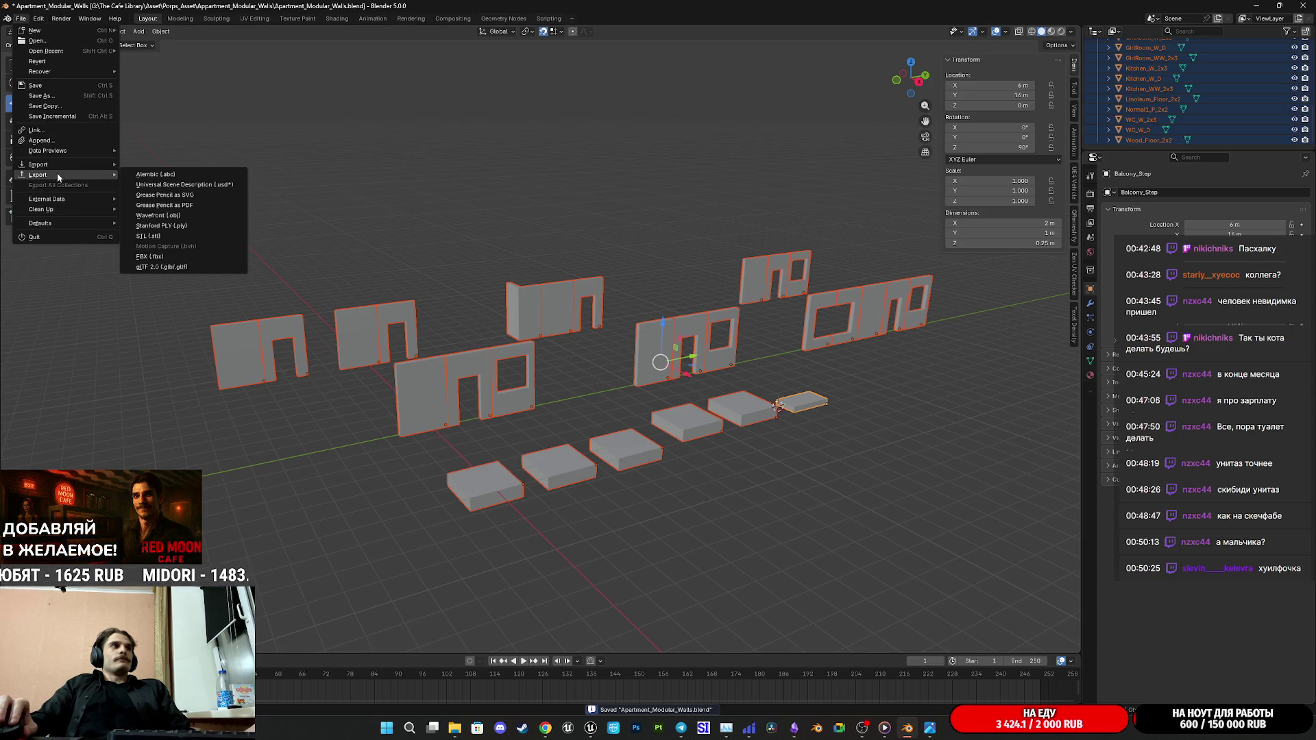
click(165, 257)
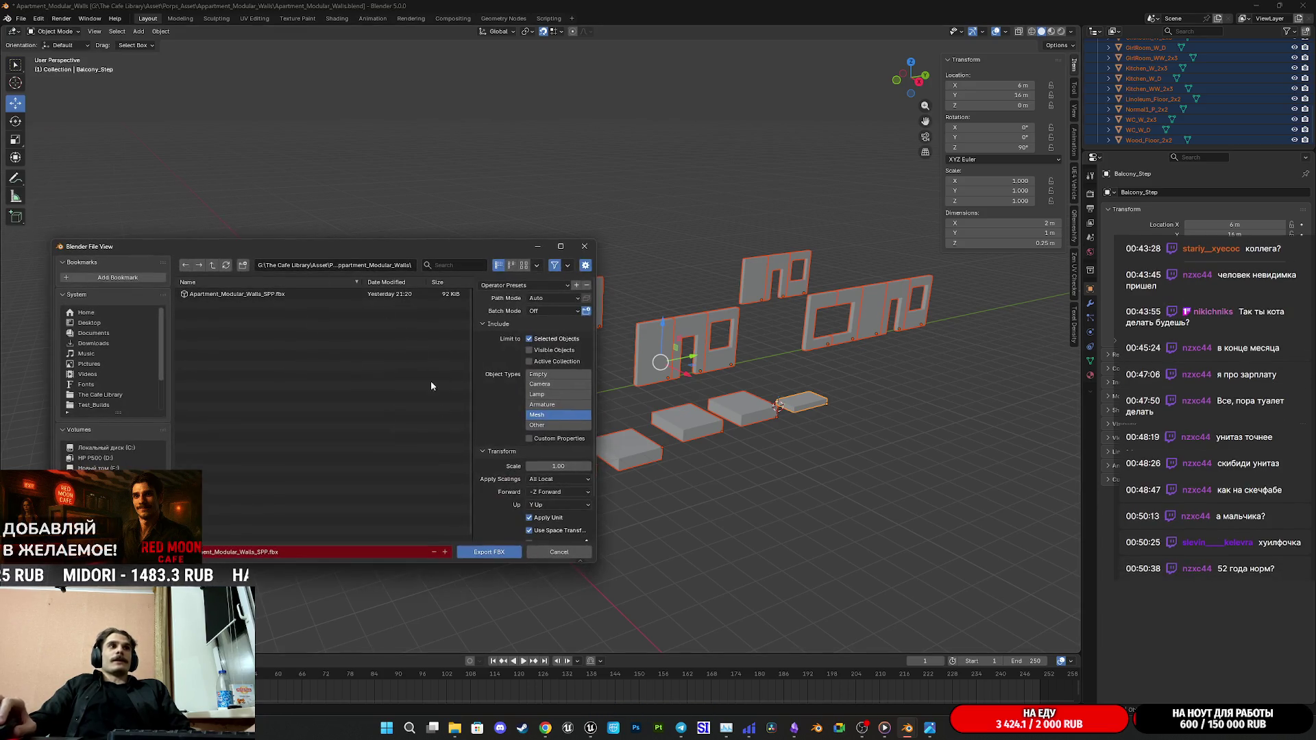
click(254, 295)
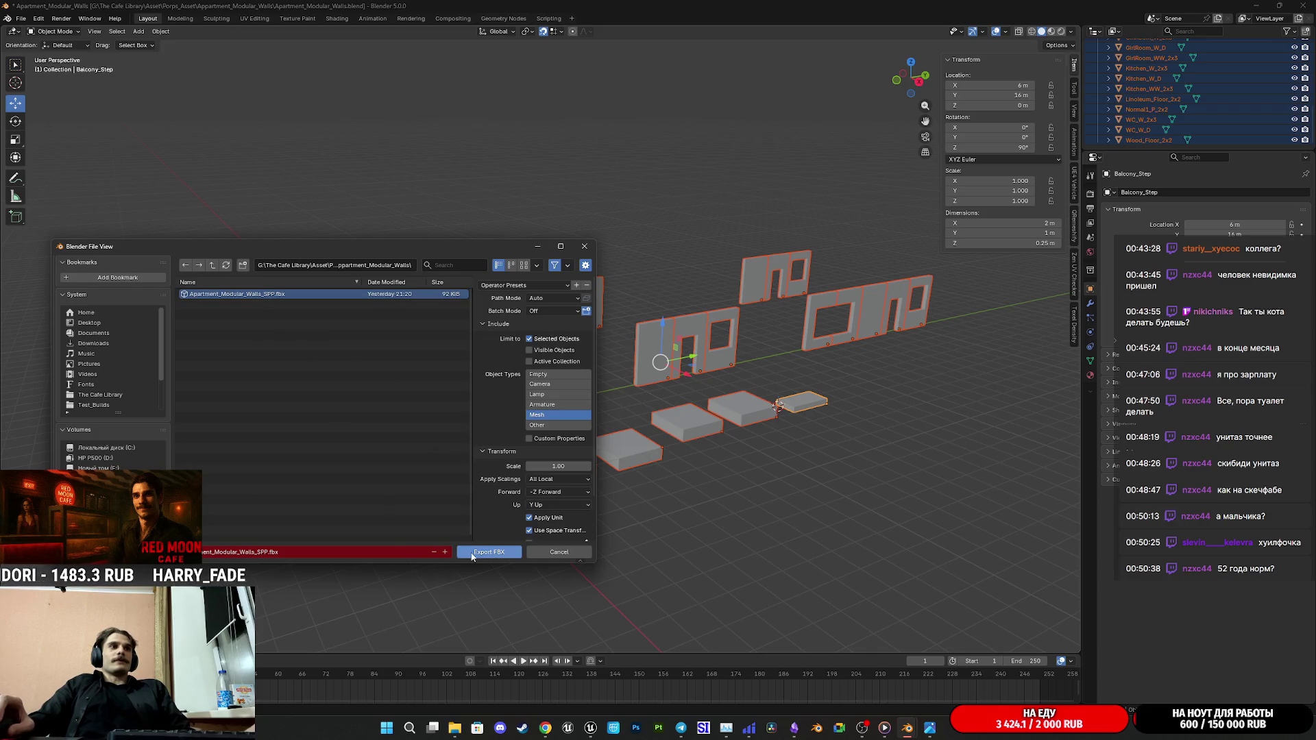
click(484, 553)
key(alt+a)
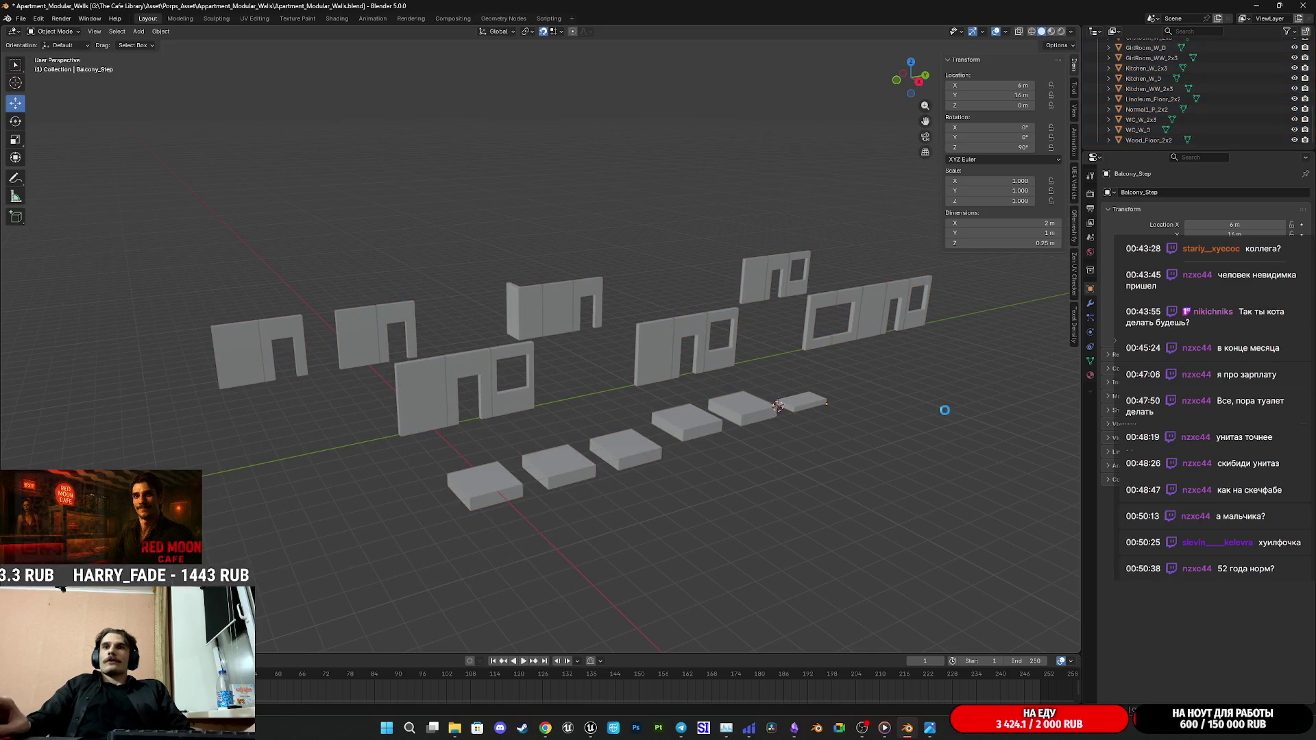
key(ctrl+s)
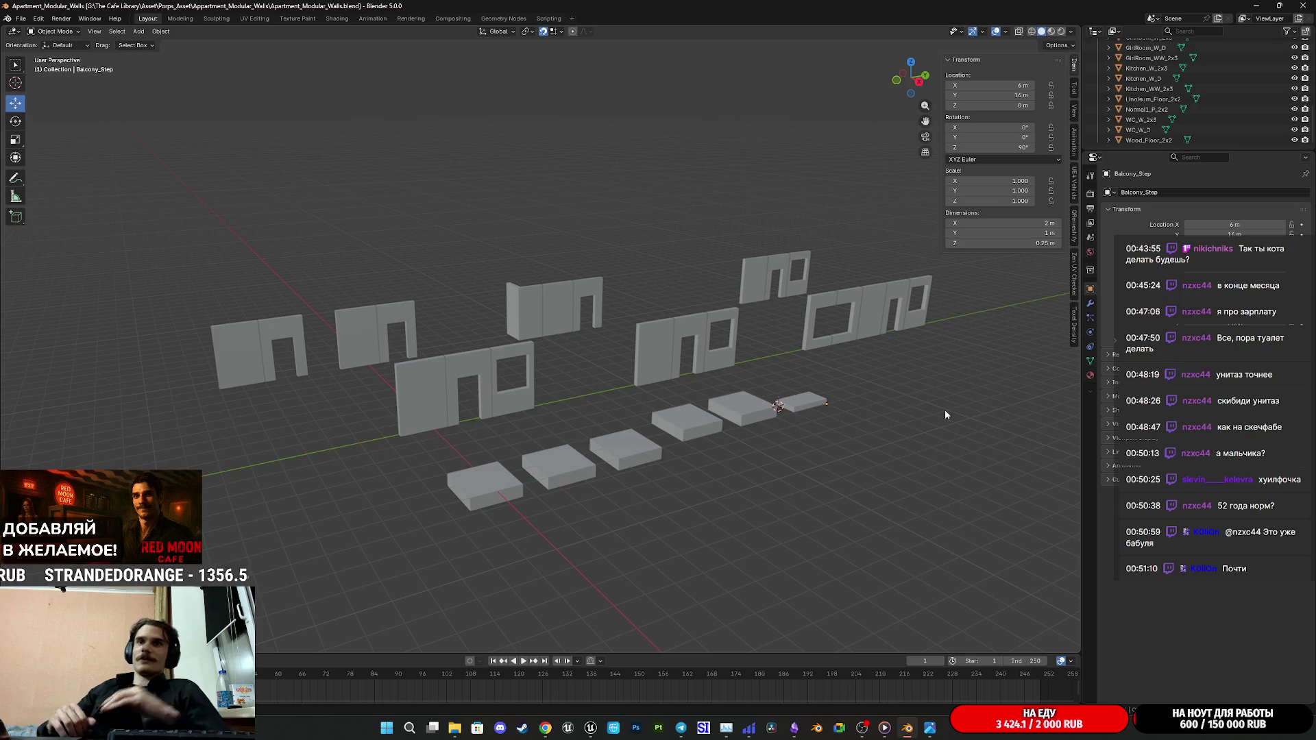
Step: Save again, minimize Blender and bring up the Seamless Texture Checker page in Chrome
key(ctrl+s)
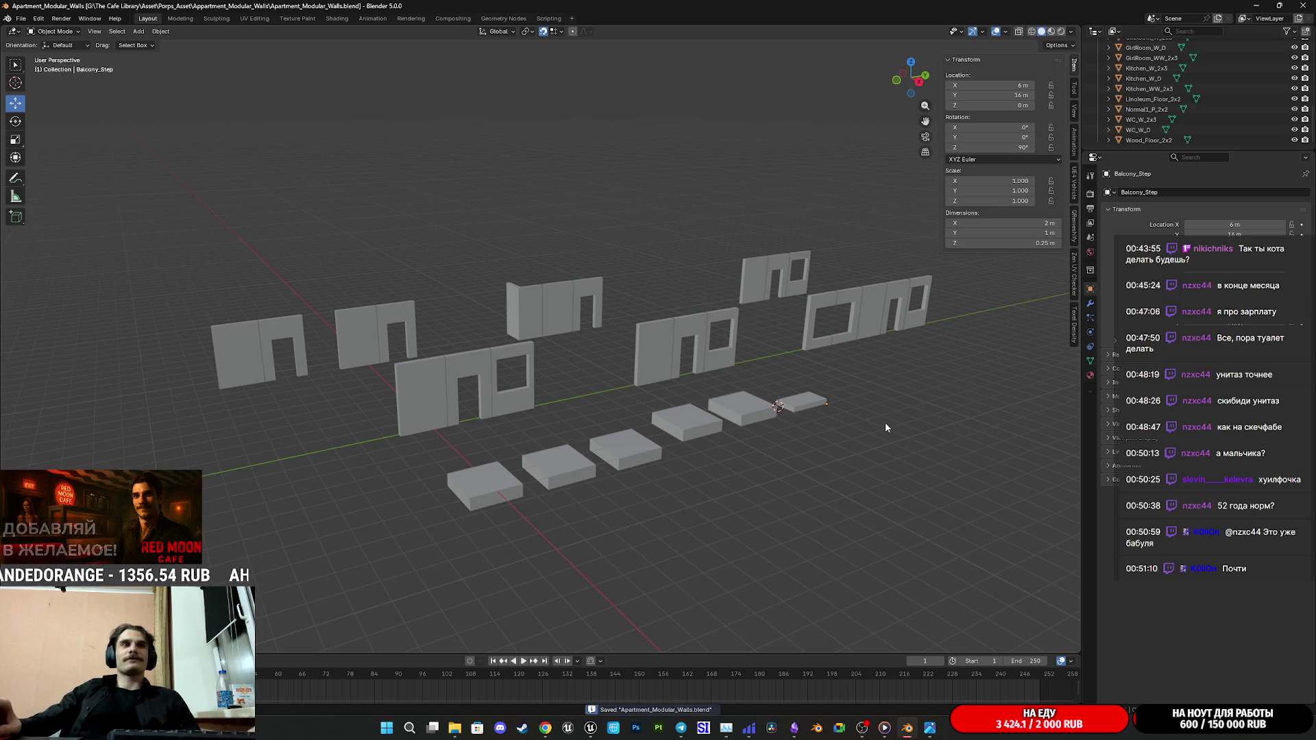
middle_drag(885, 414, 774, 496)
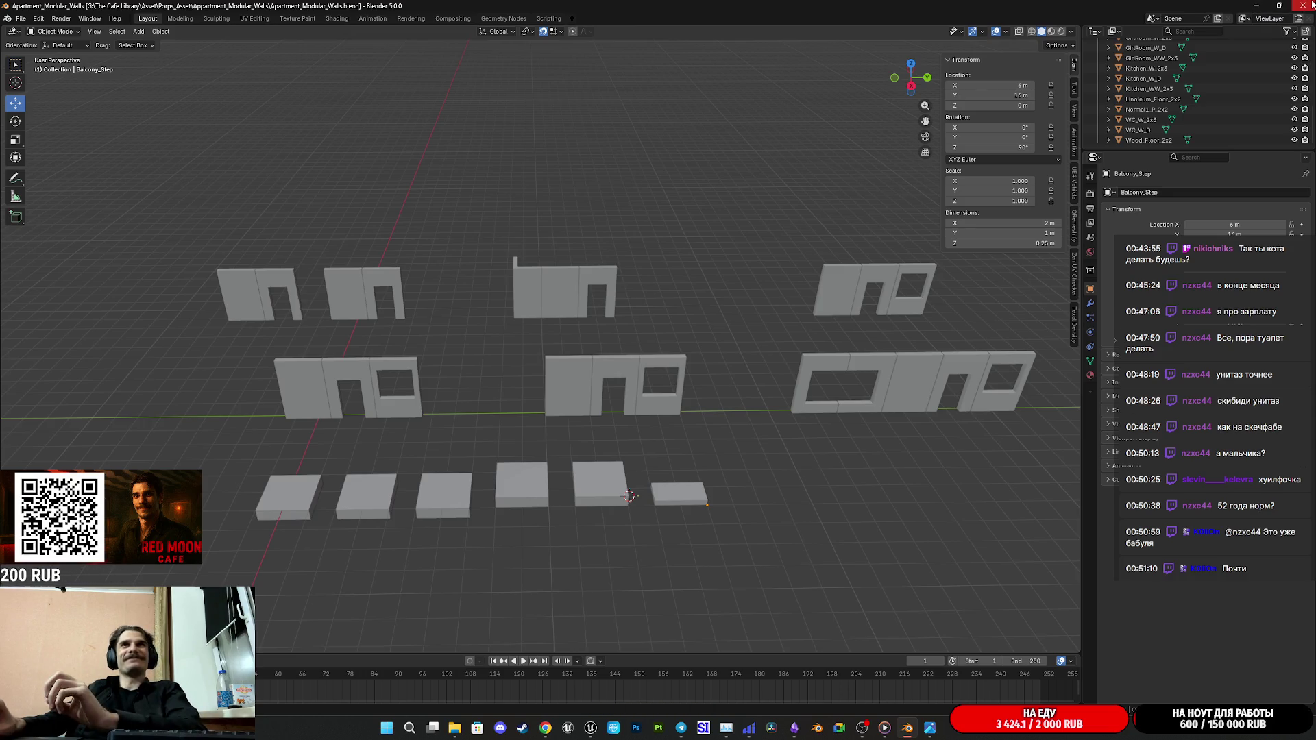
click(1256, 7)
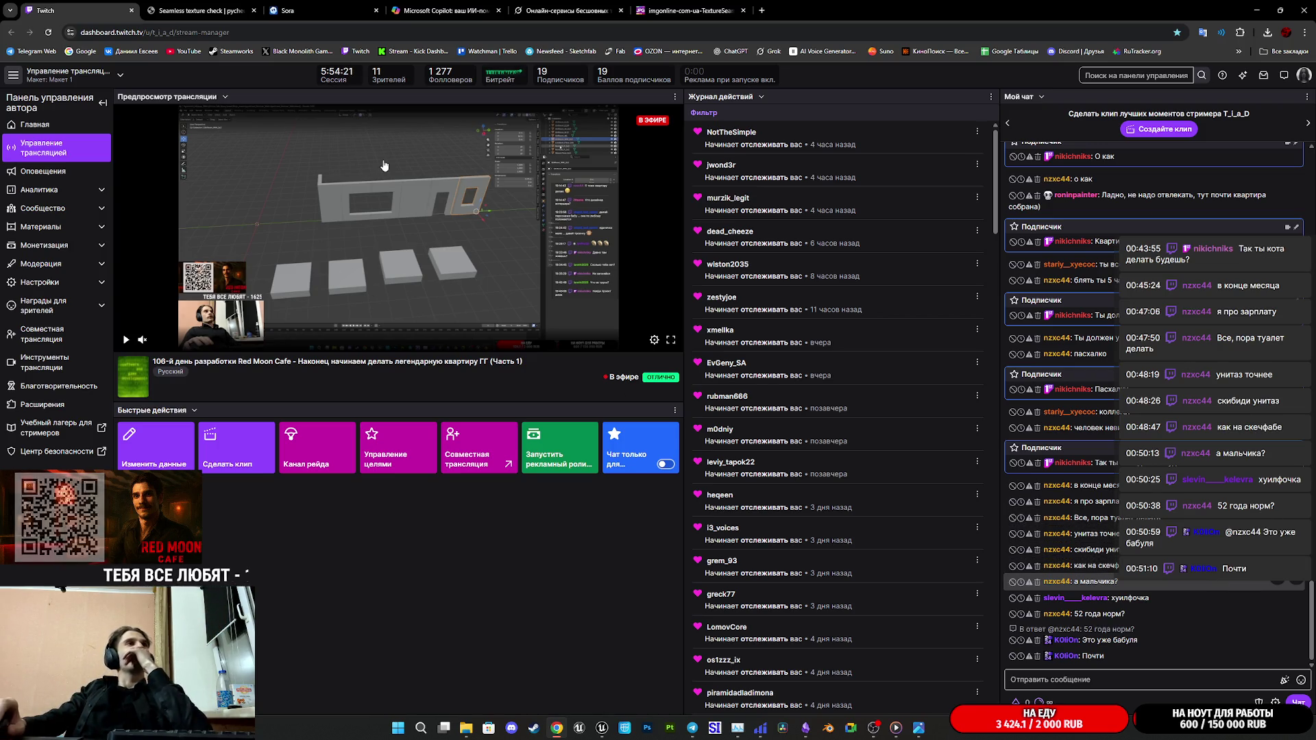
click(196, 11)
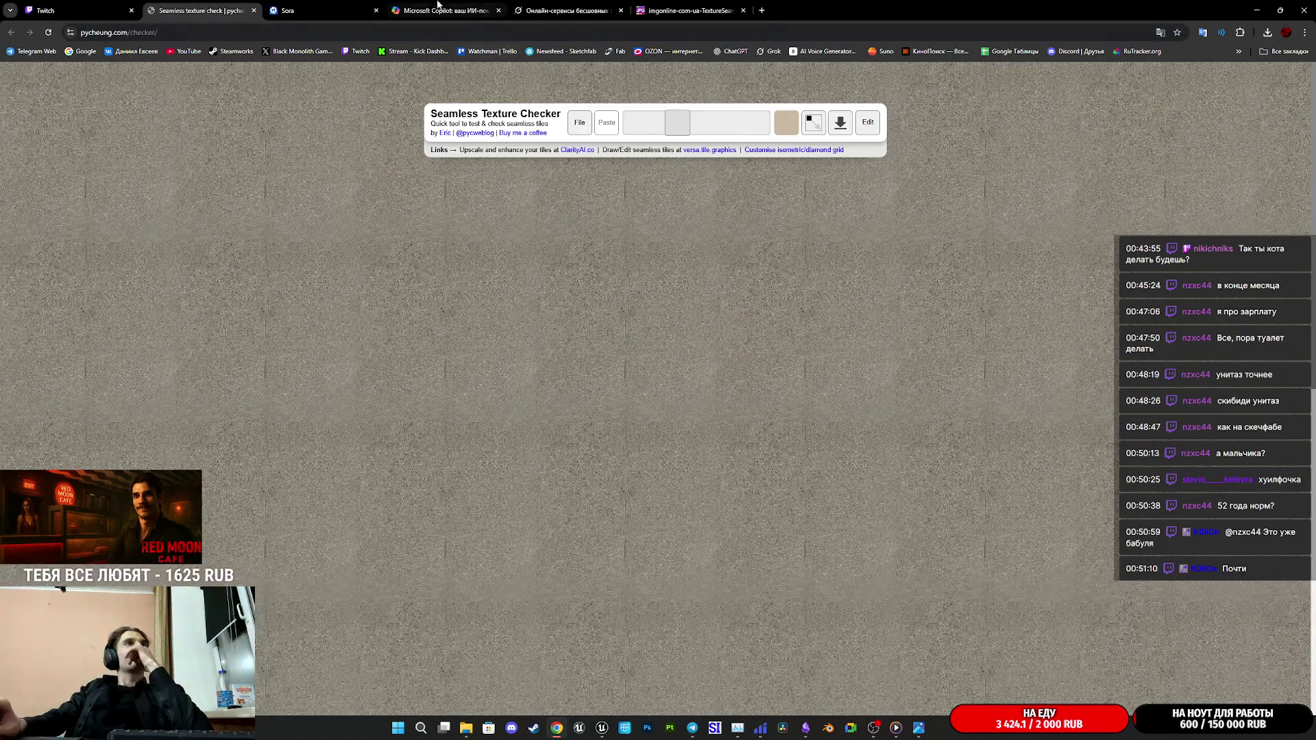
click(1177, 34)
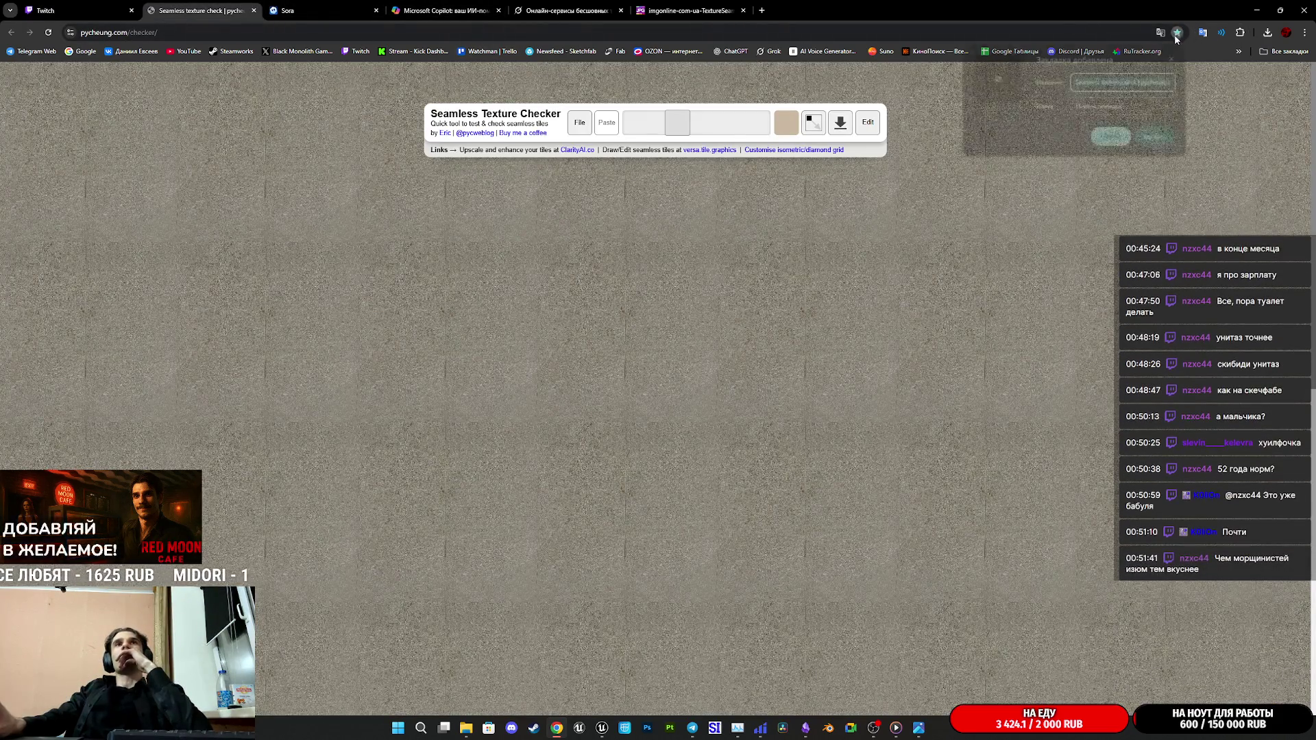
Step: Go back to the imgonline seamless-texture form and bookmark it
click(684, 10)
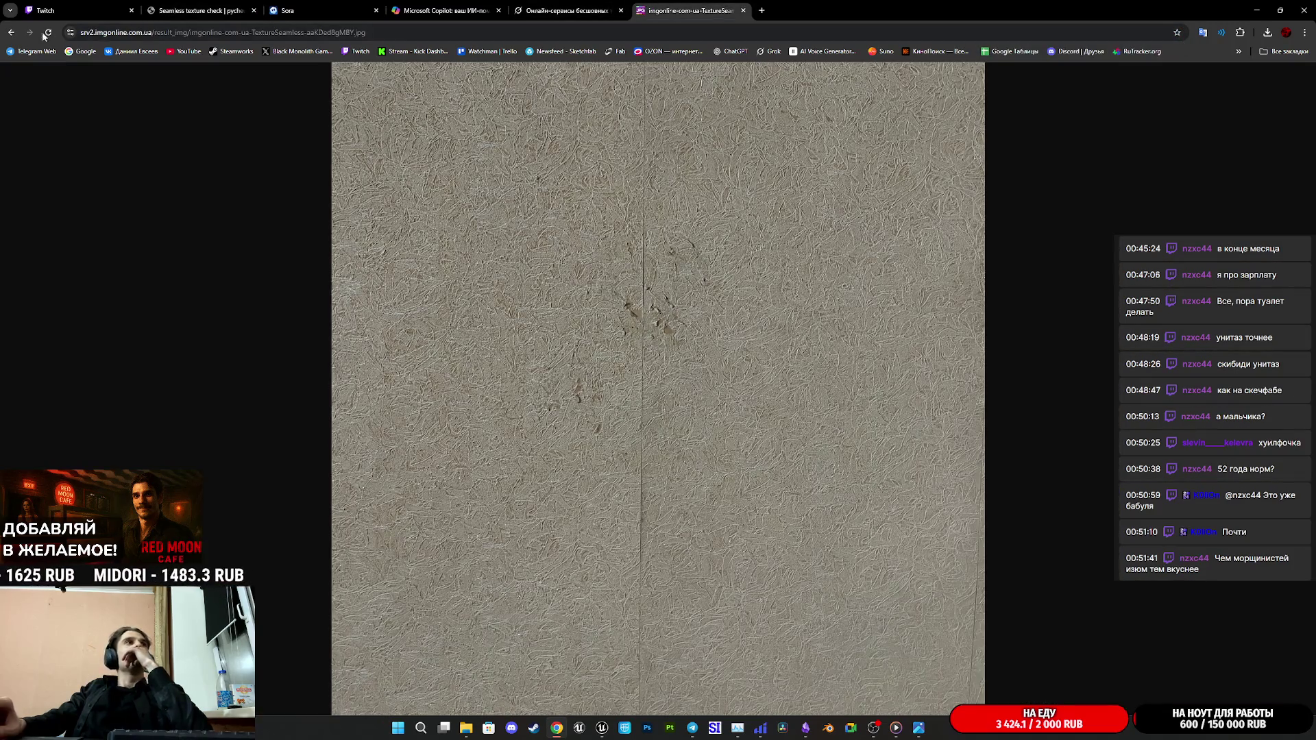
click(13, 33)
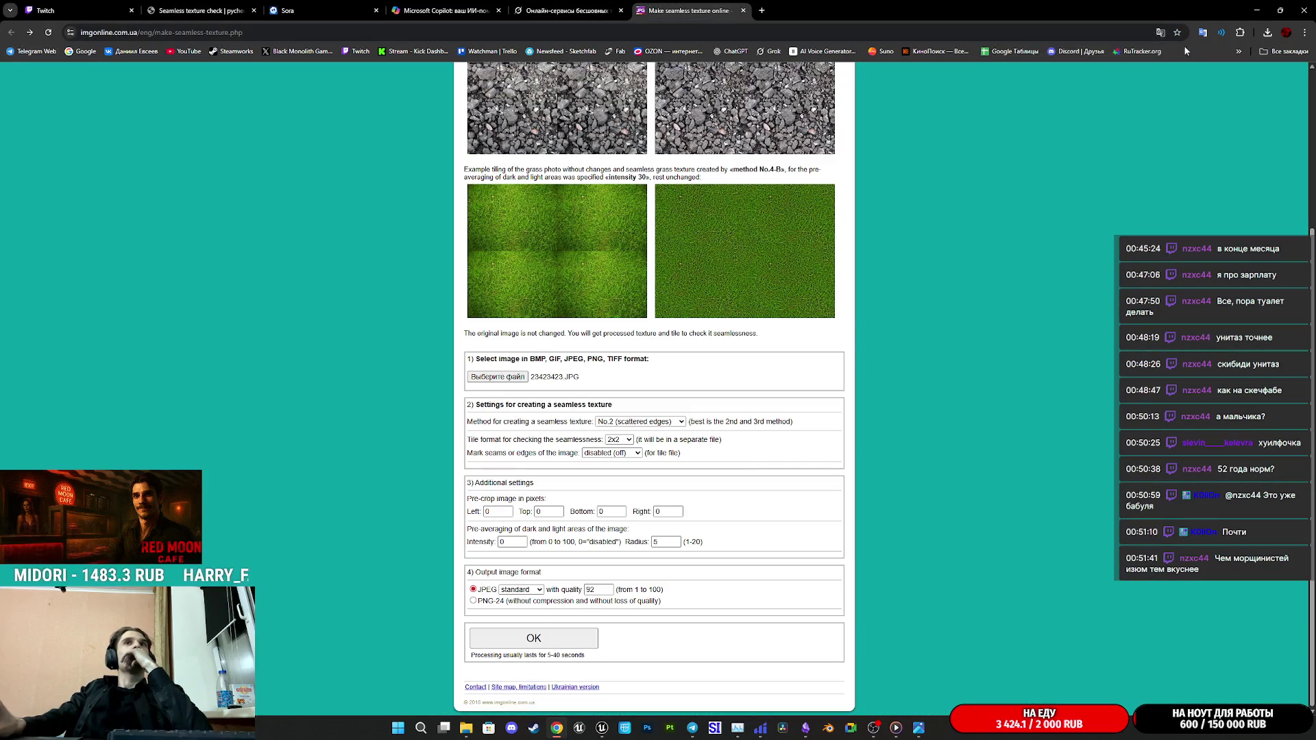
click(1177, 33)
click(989, 207)
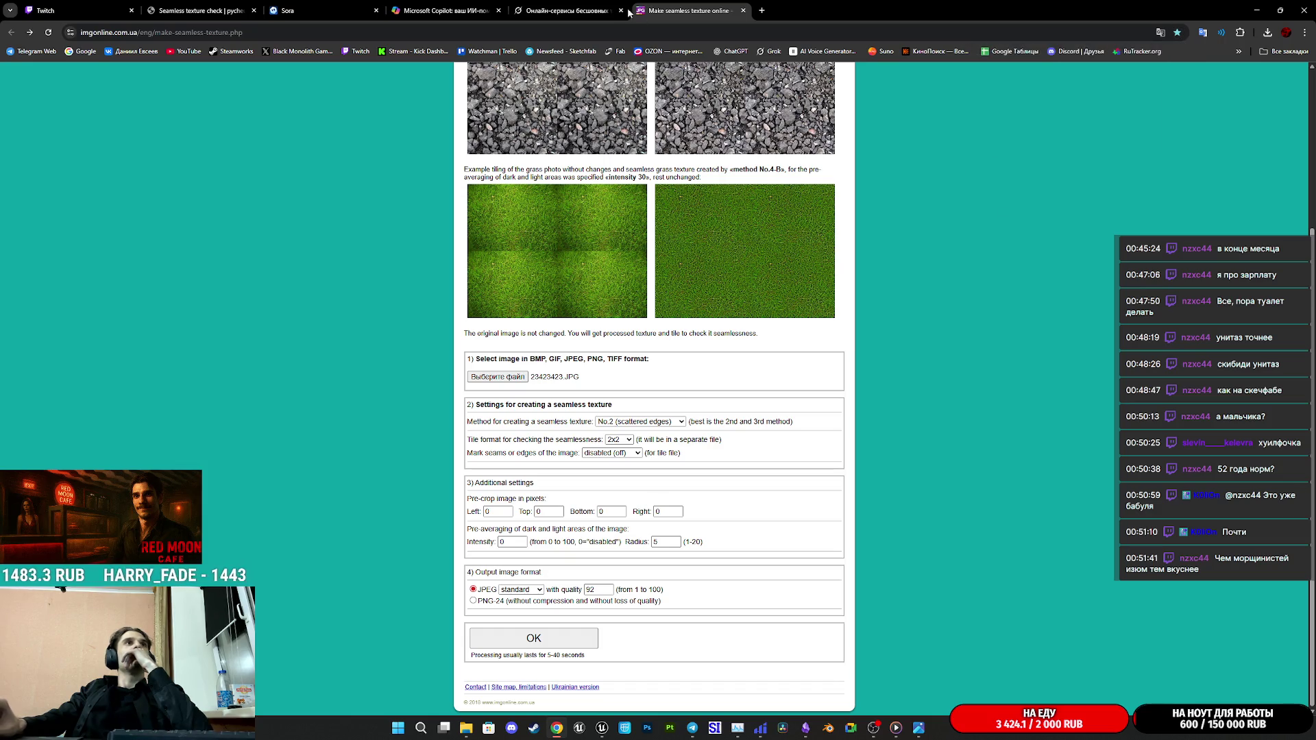
Step: Trim the Copilot chat address down to the home page, bookmark it and close the tab
click(443, 10)
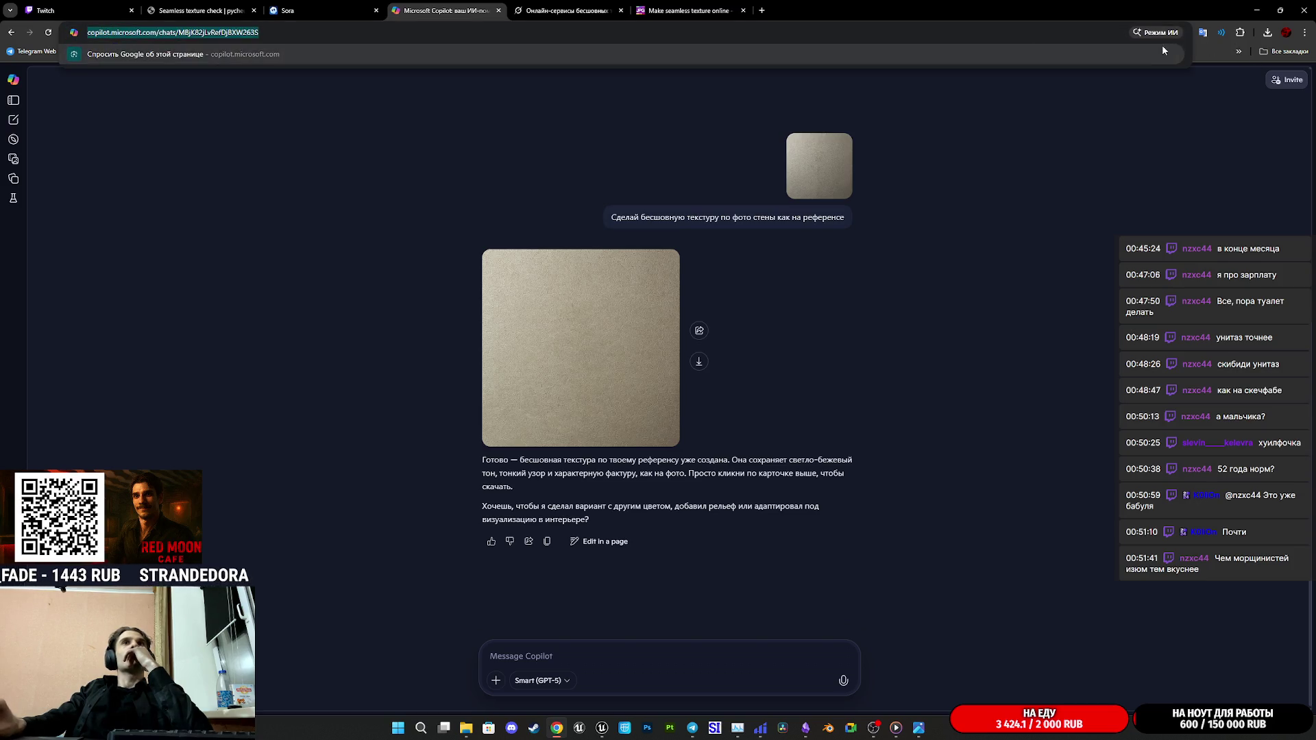
click(327, 32)
key(BackSpace)
key(BackSpace)
key(BackSpace)
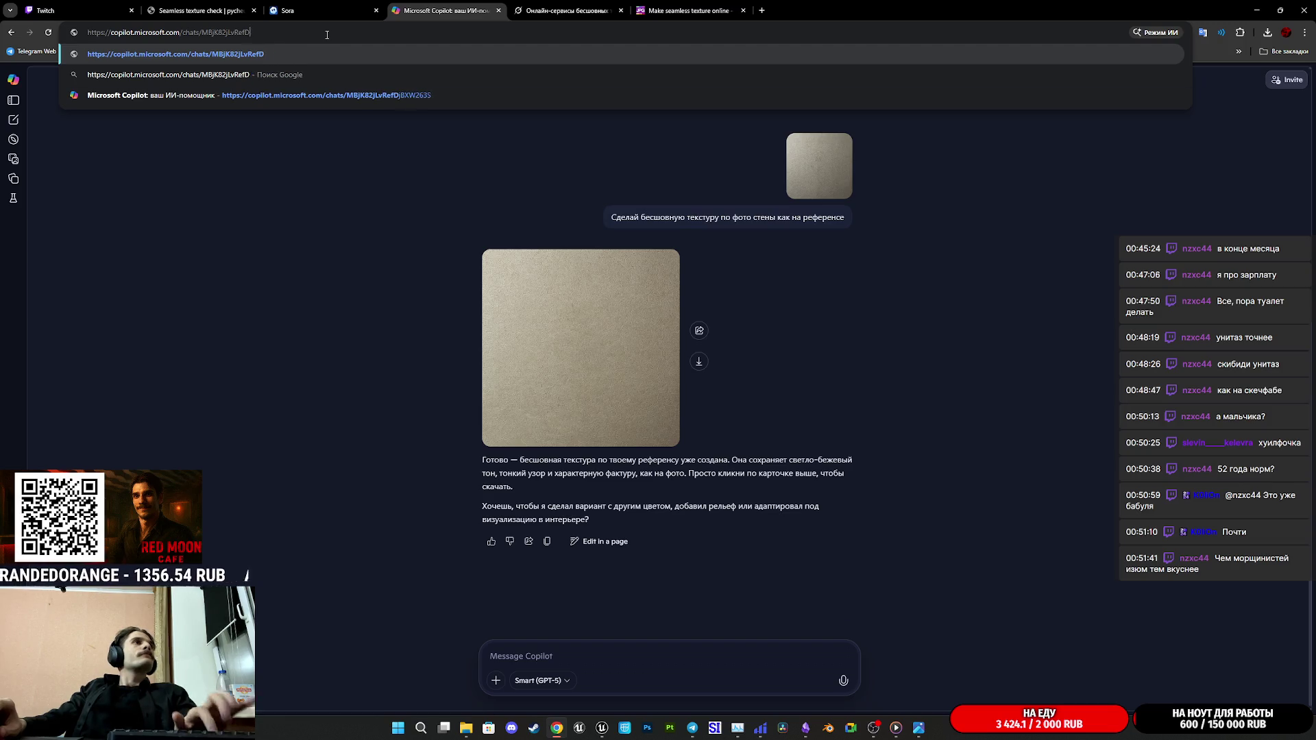
key(BackSpace)
key(BackSpace)
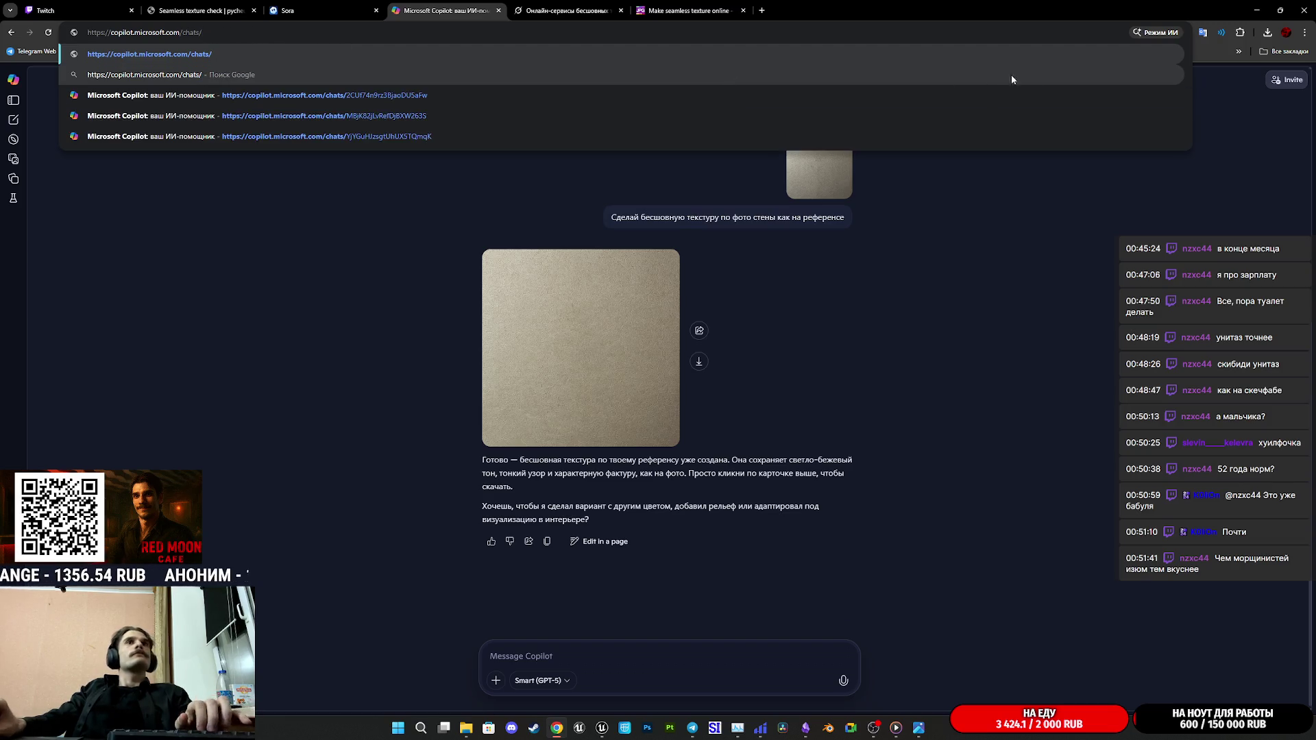
key(Return)
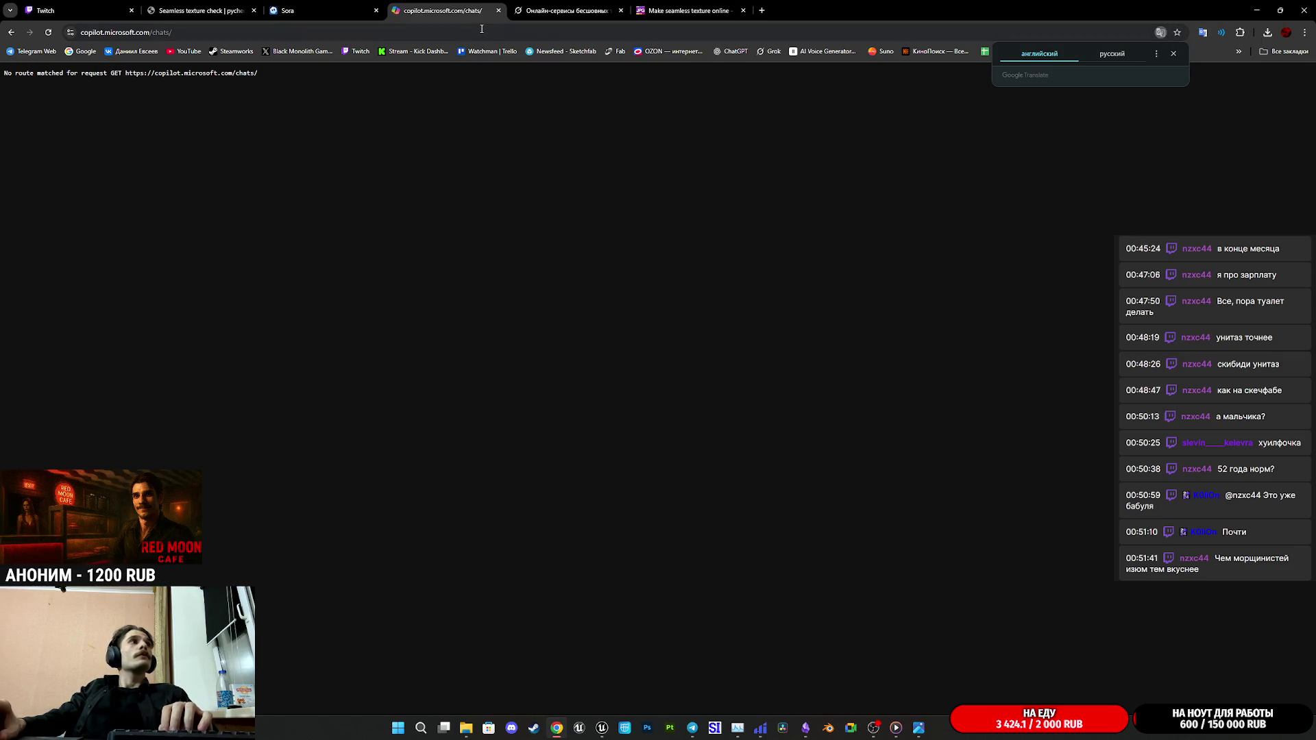
click(390, 32)
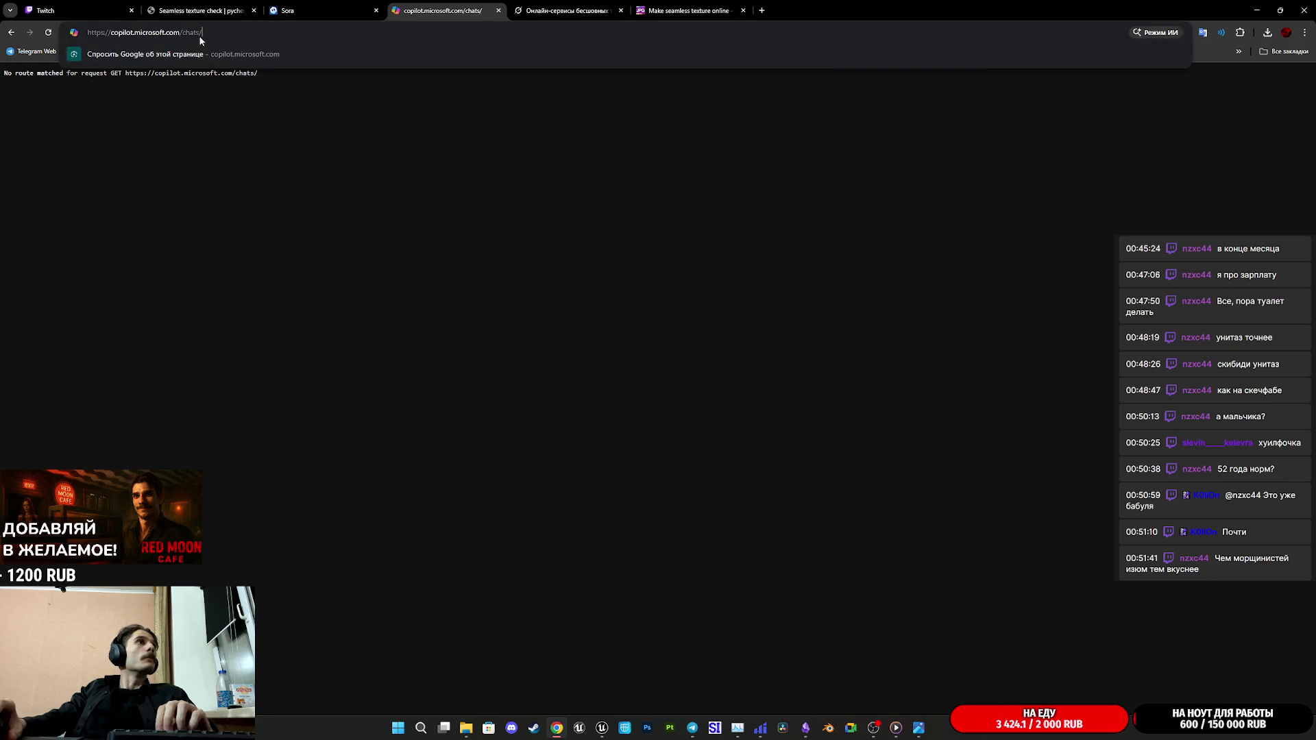
key(BackSpace)
key(BackSpace)
key(BackSpace)
key(Return)
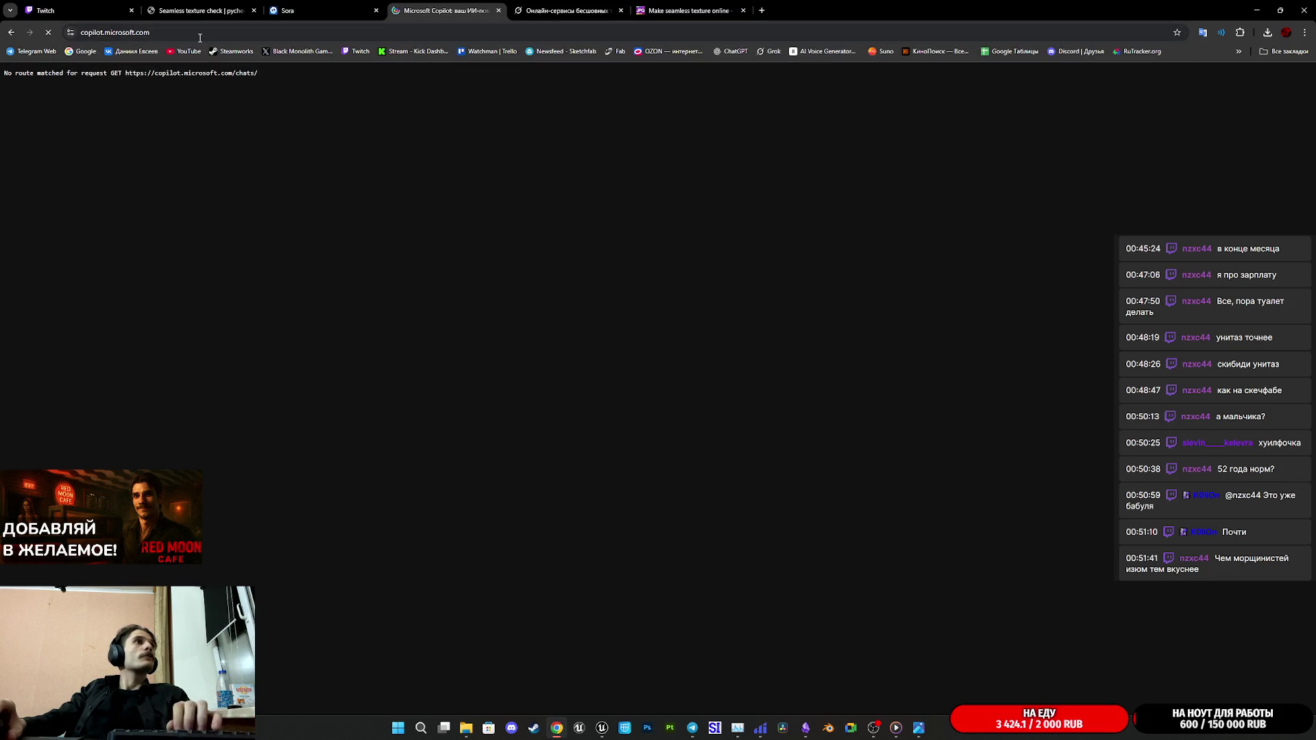
click(1177, 33)
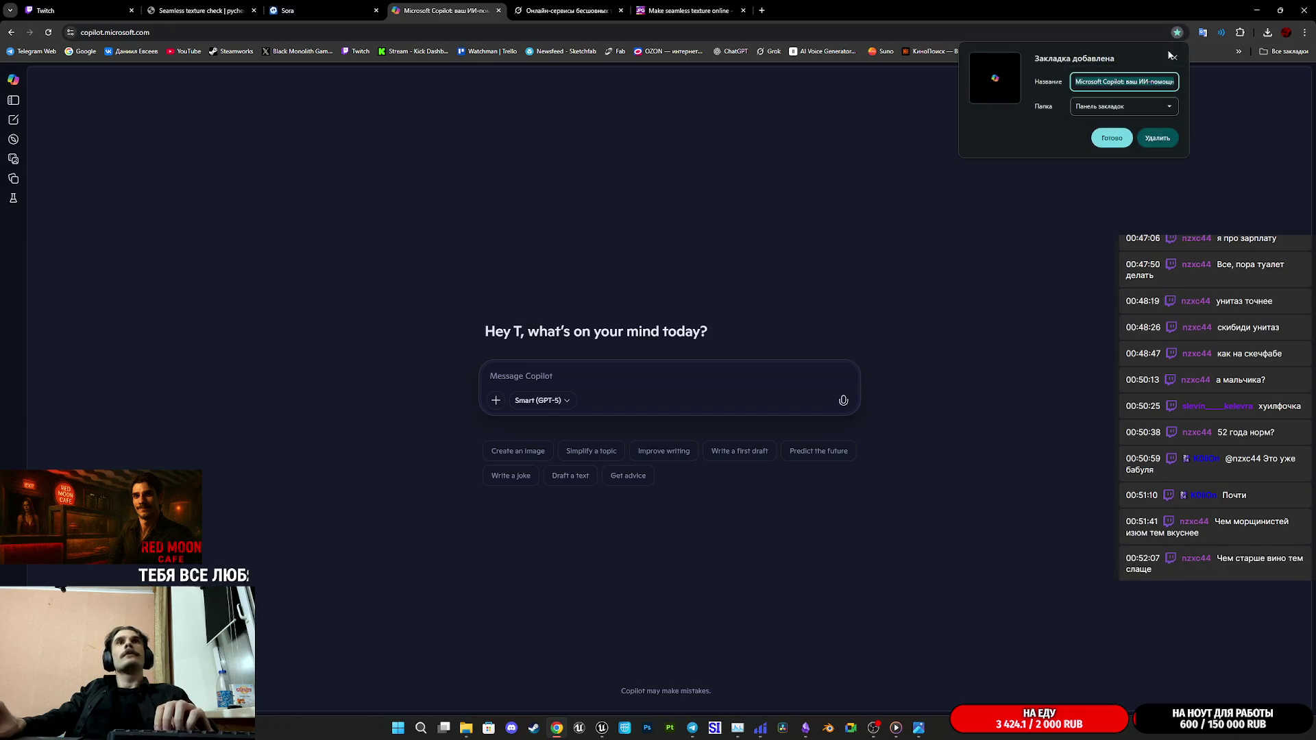
click(1112, 138)
click(499, 10)
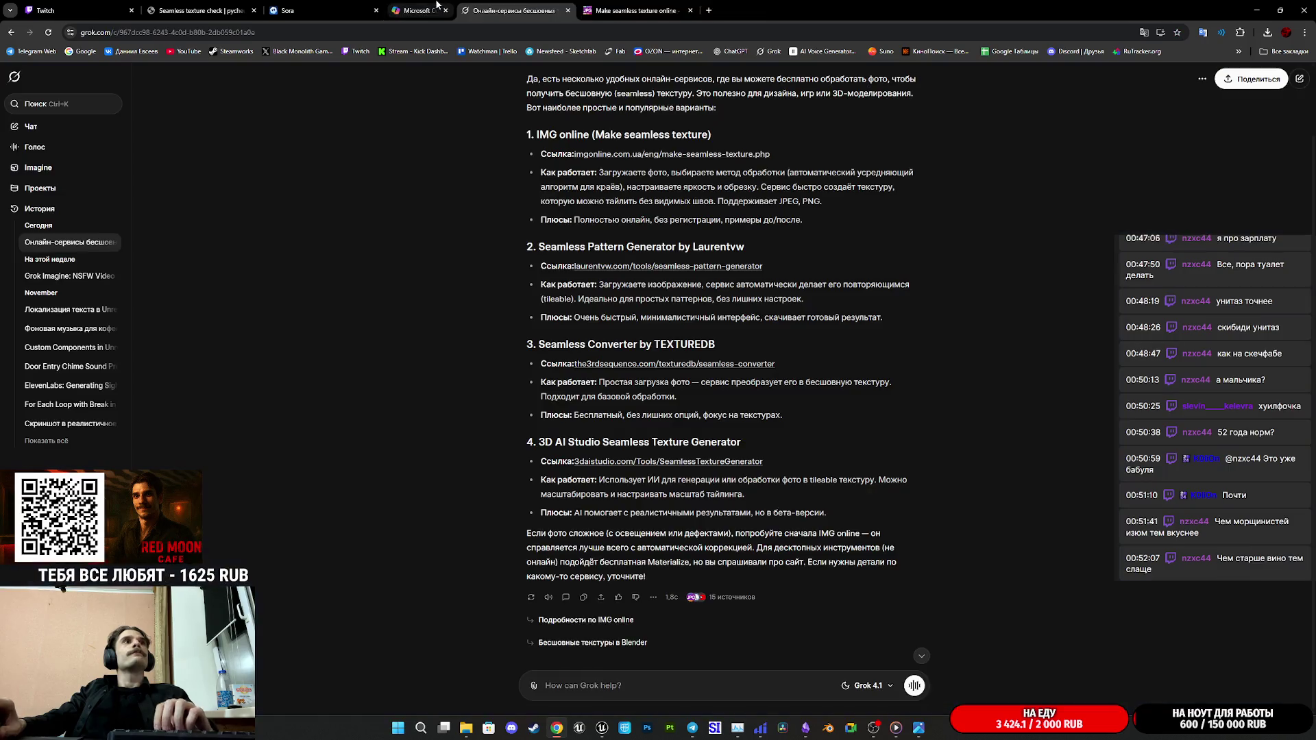
Step: Close the seamless texture page, bookmark the Sora media library and switch to the Twitch dashboard
click(556, 11)
click(620, 10)
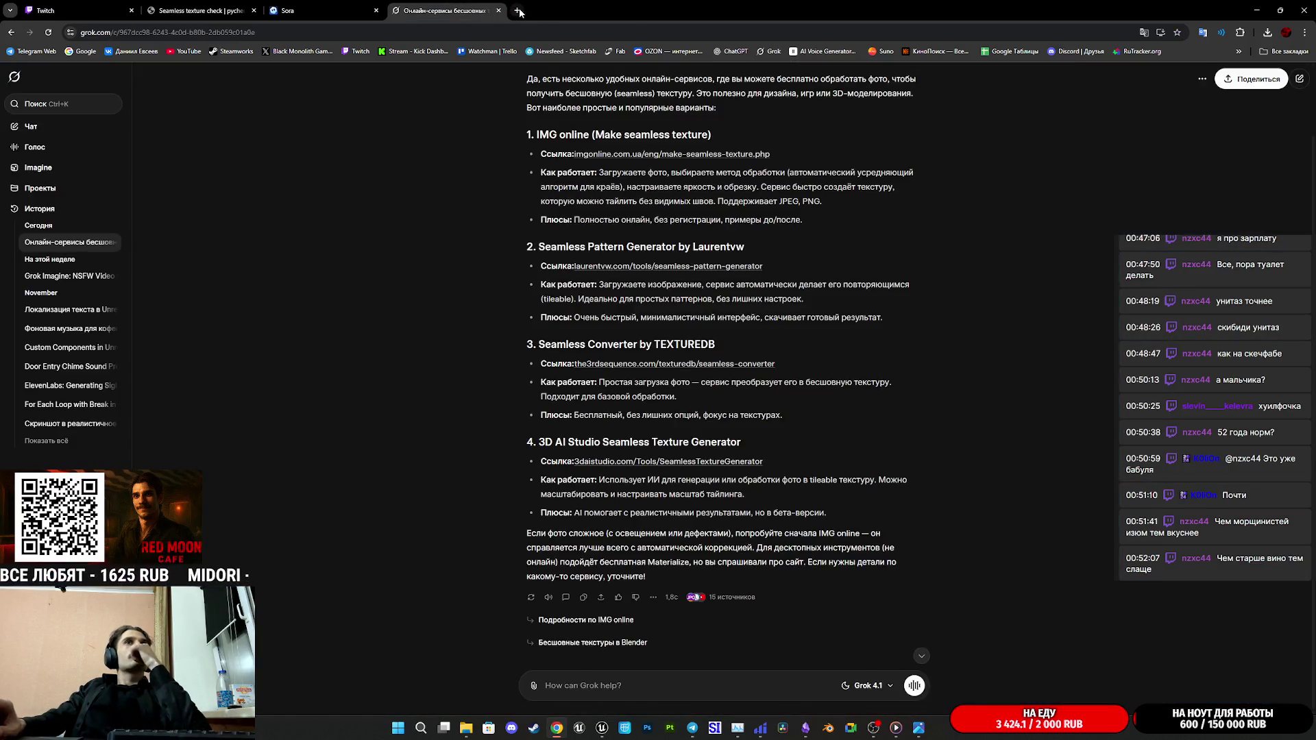
click(306, 11)
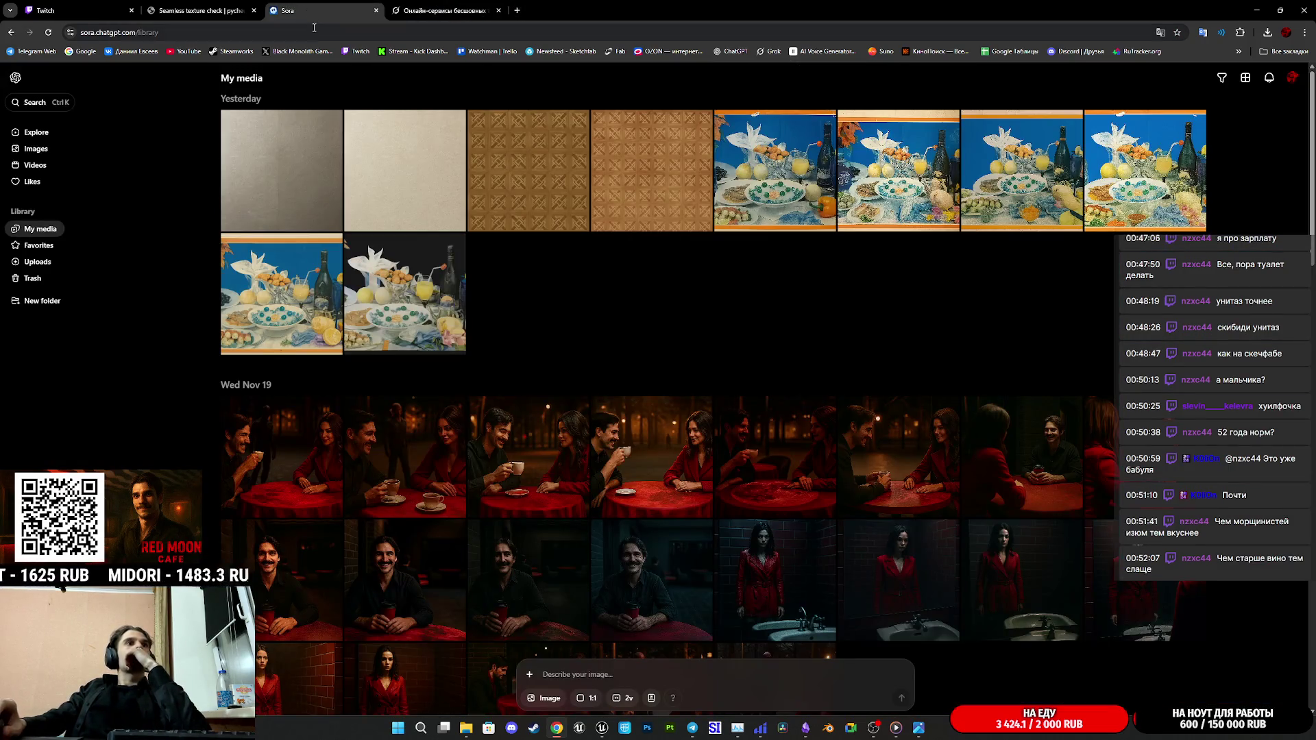
click(1178, 34)
click(1111, 140)
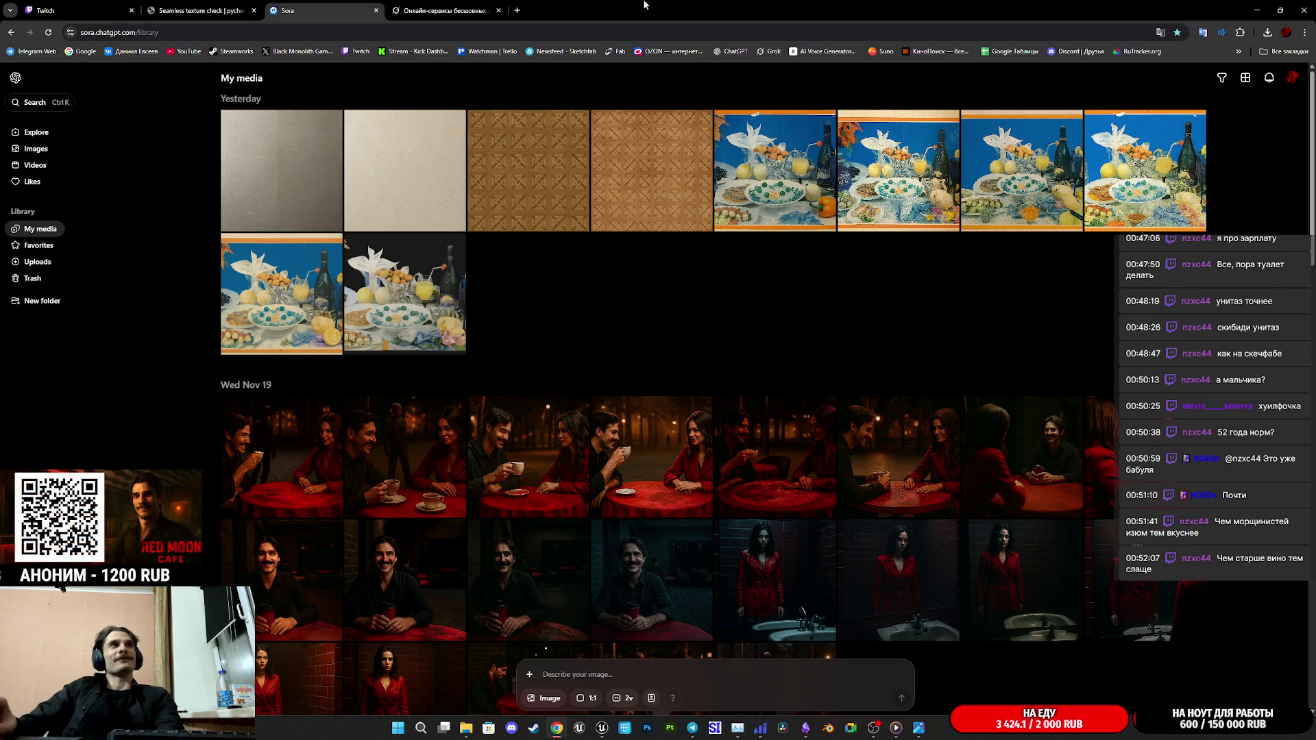
click(73, 10)
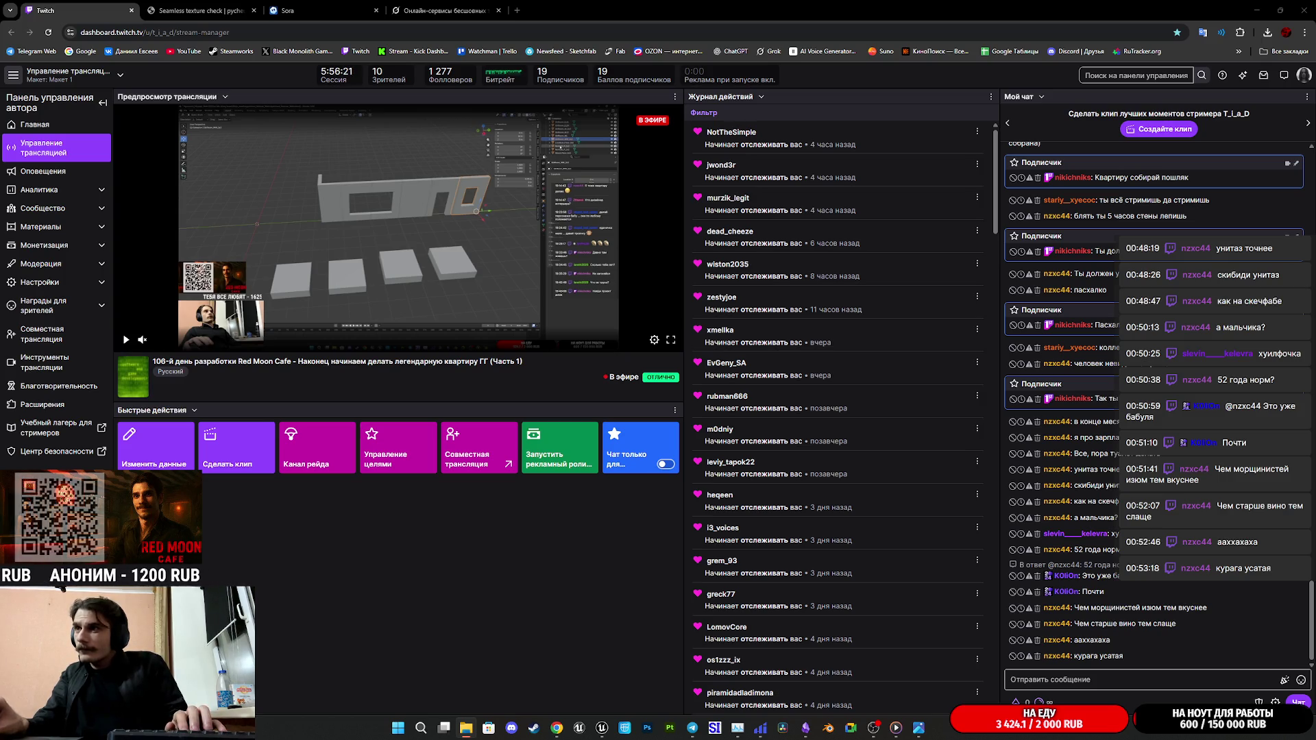
Step: Preview the beige imgonline texture and its neighbouring images in the Downloads folder
drag(1162, 329, 978, 352)
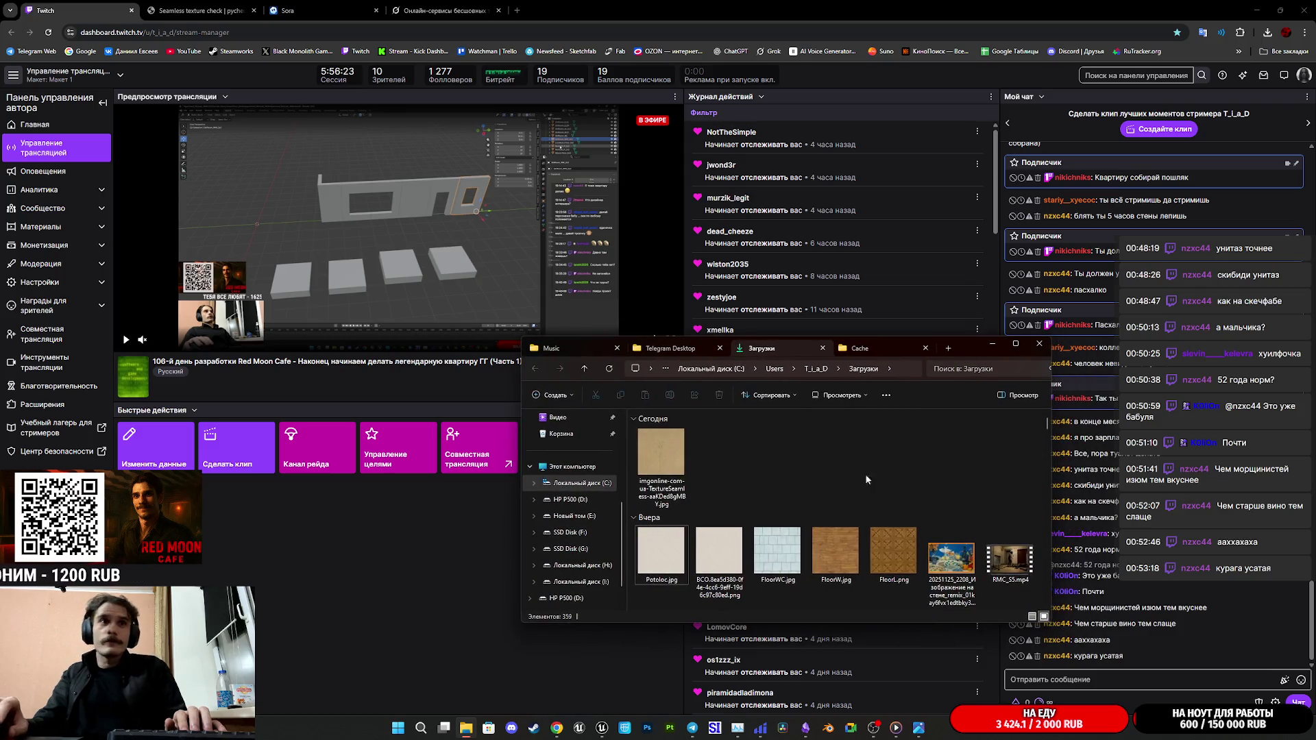
double_click(671, 453)
key(Right)
key(Left)
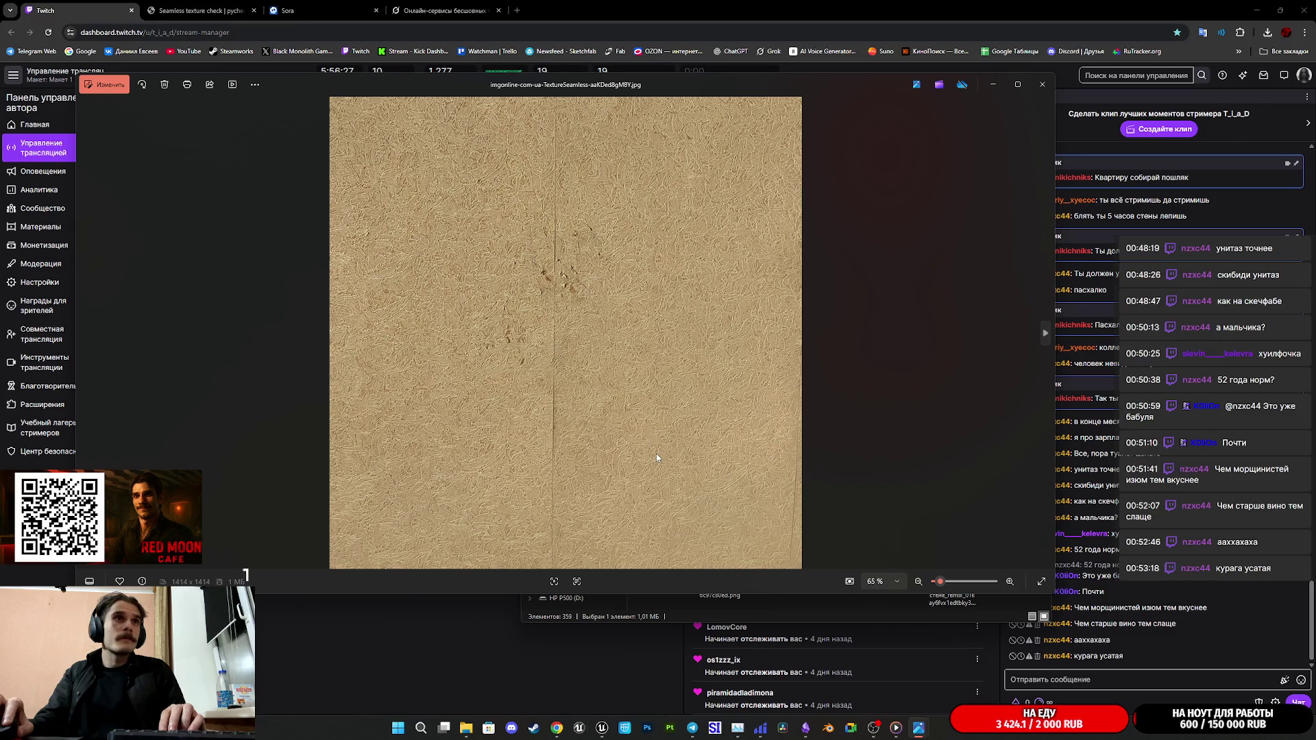
key(Right)
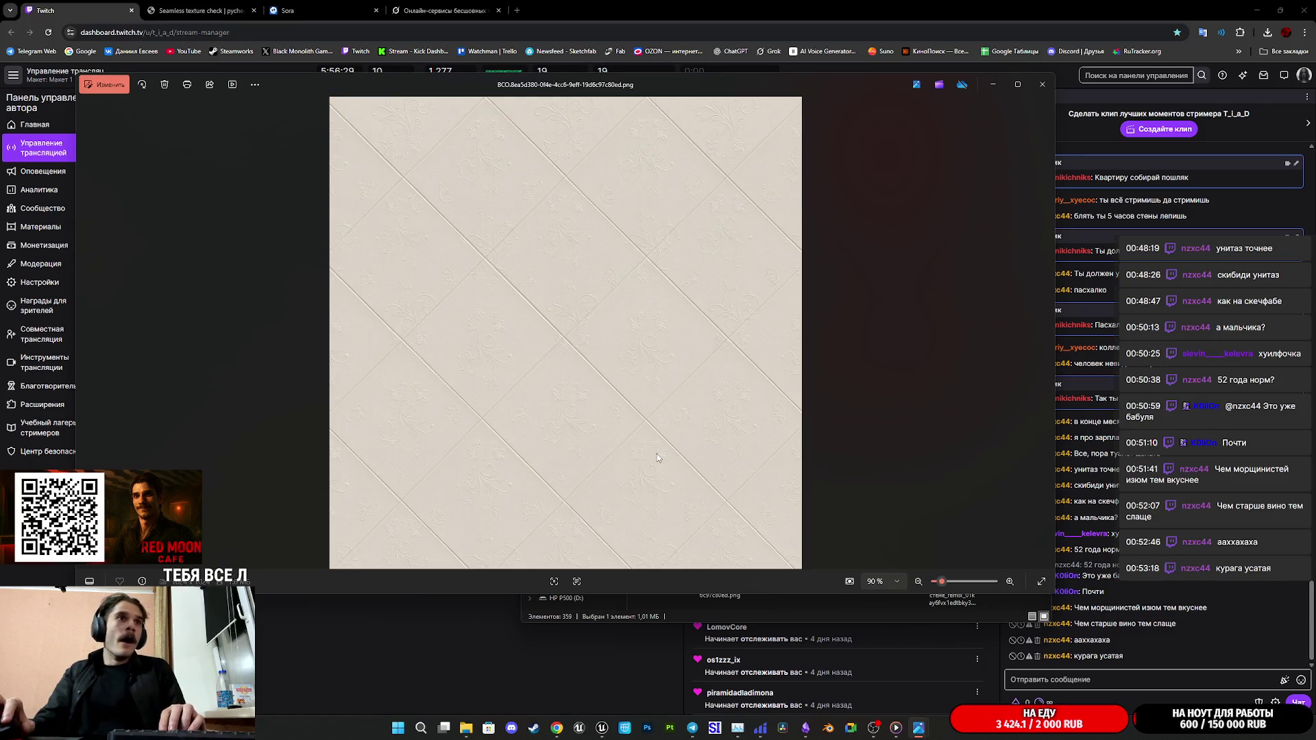
click(1044, 91)
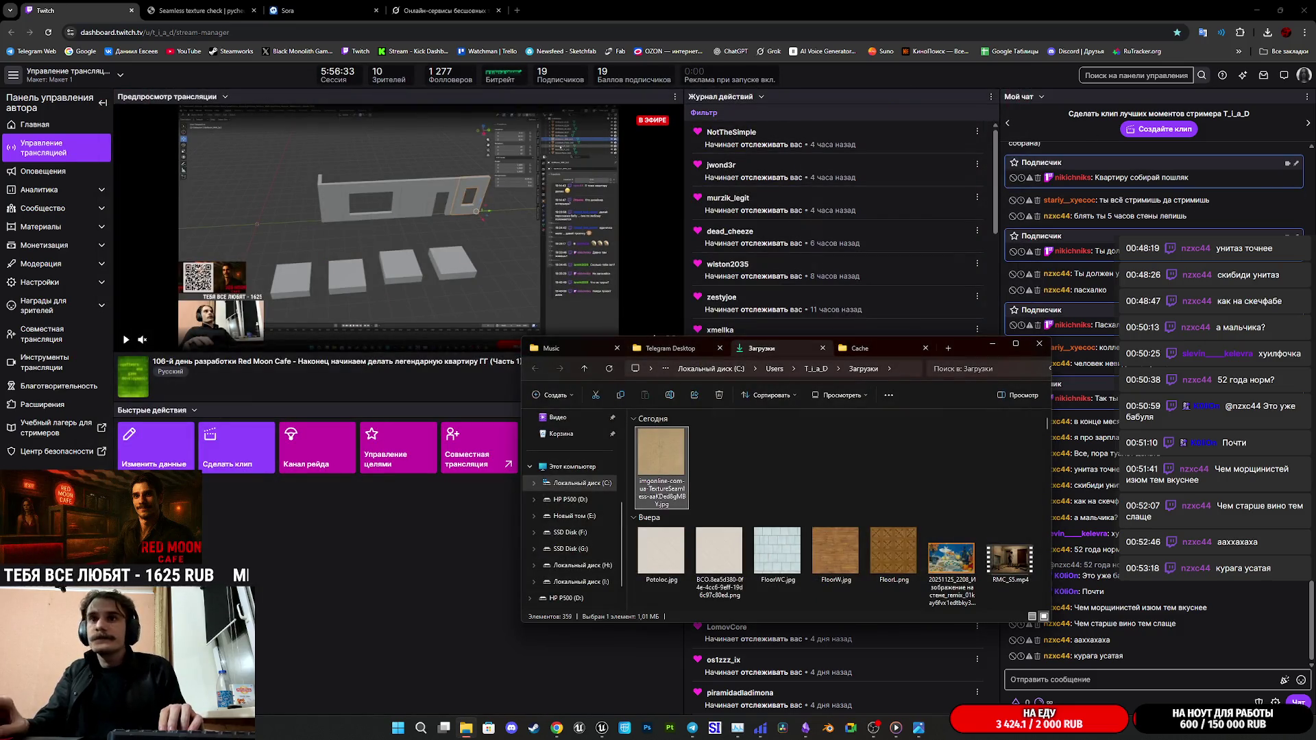
Step: Open Potolok.jpg in the viewer and start editing it in Photos
click(663, 555)
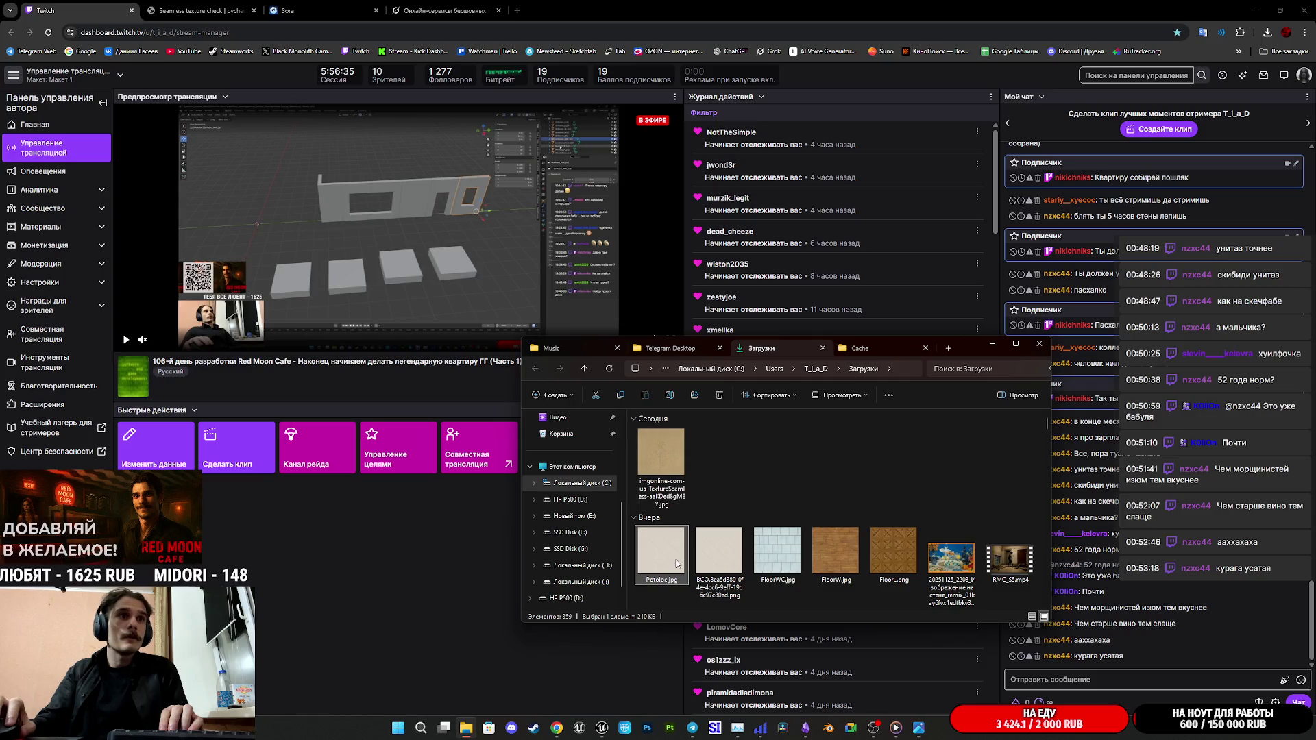
double_click(676, 564)
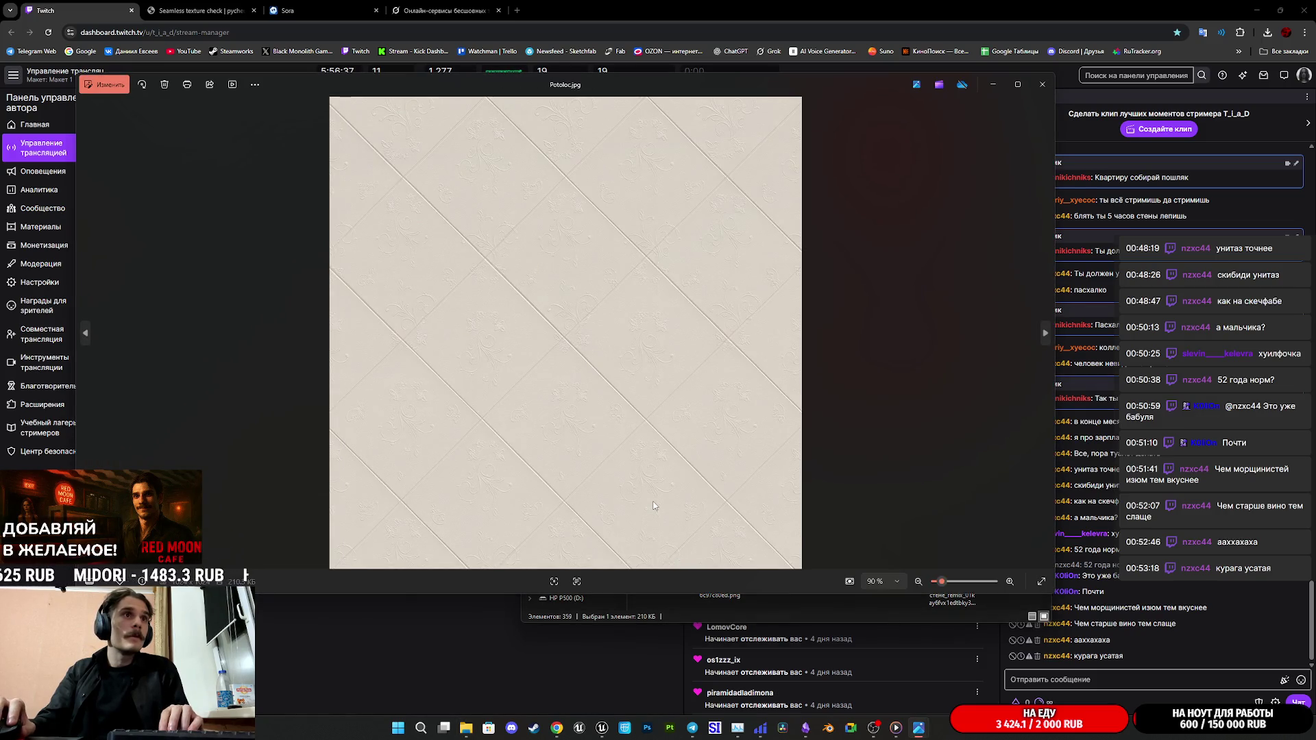
key(Right)
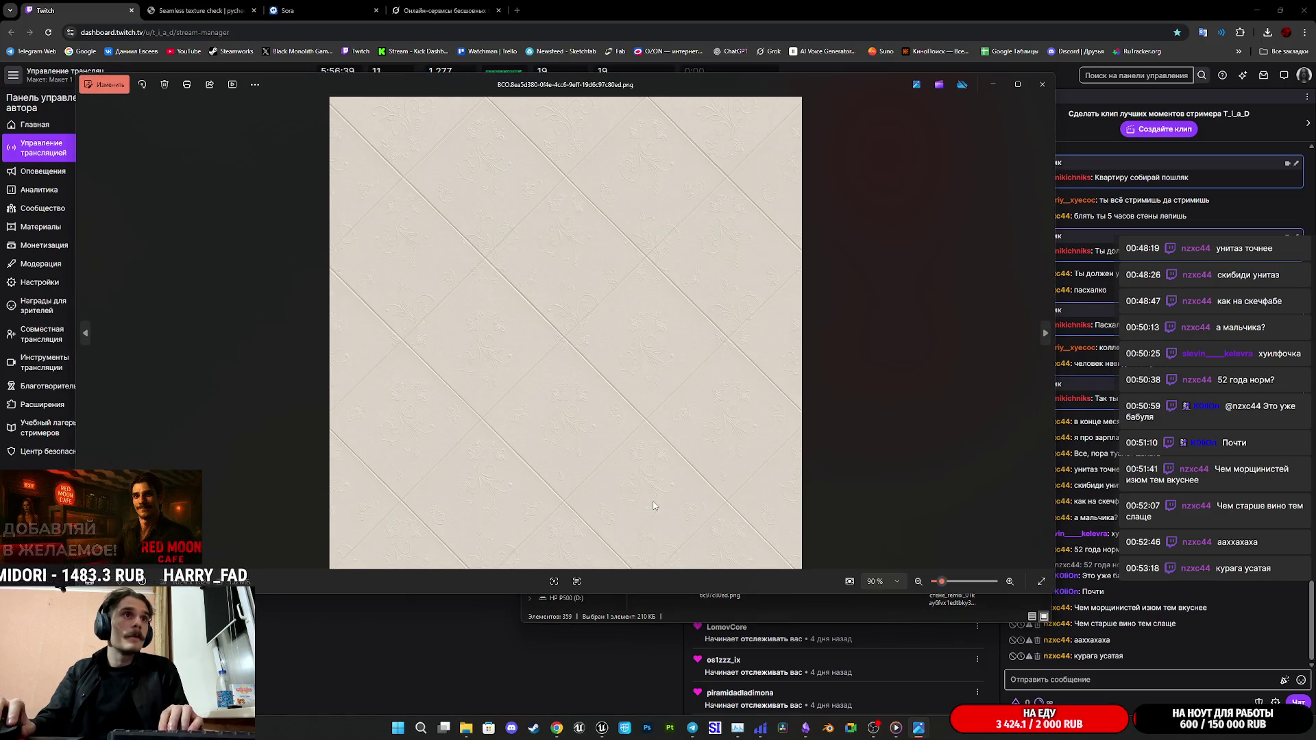
click(1041, 85)
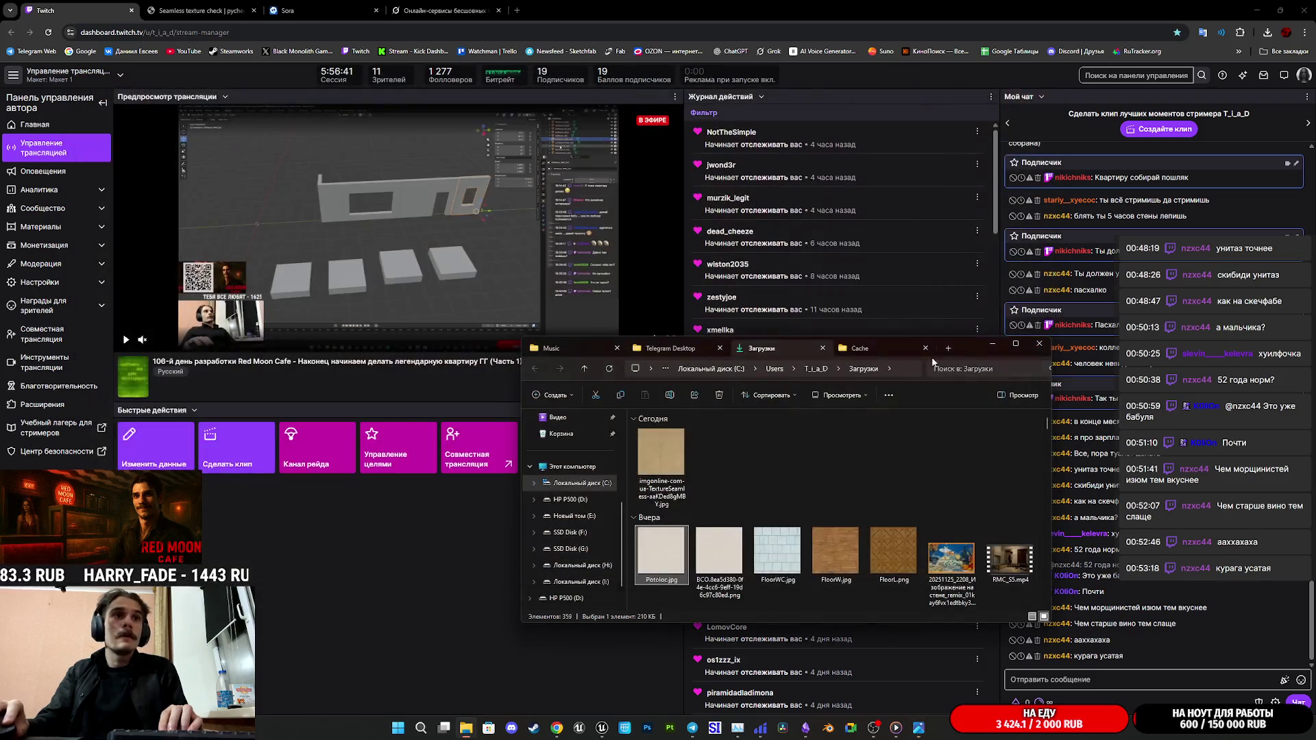
double_click(672, 551)
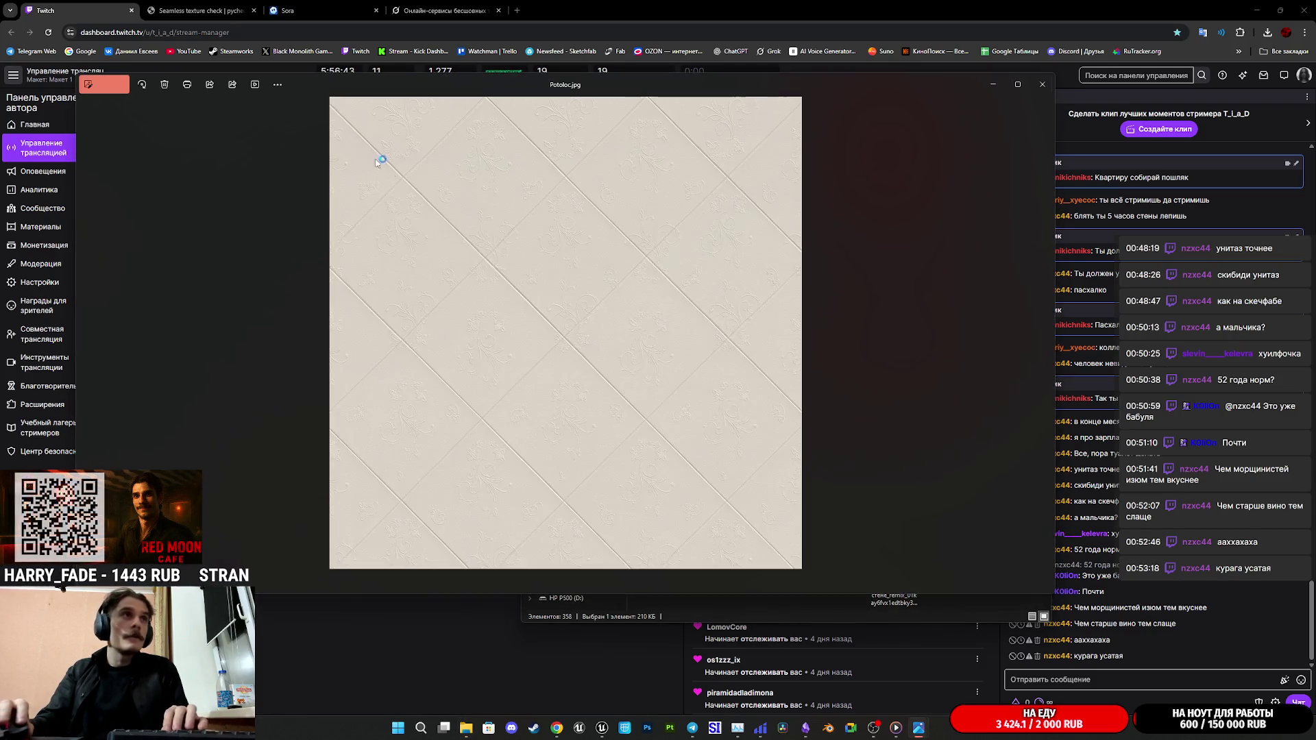
click(89, 85)
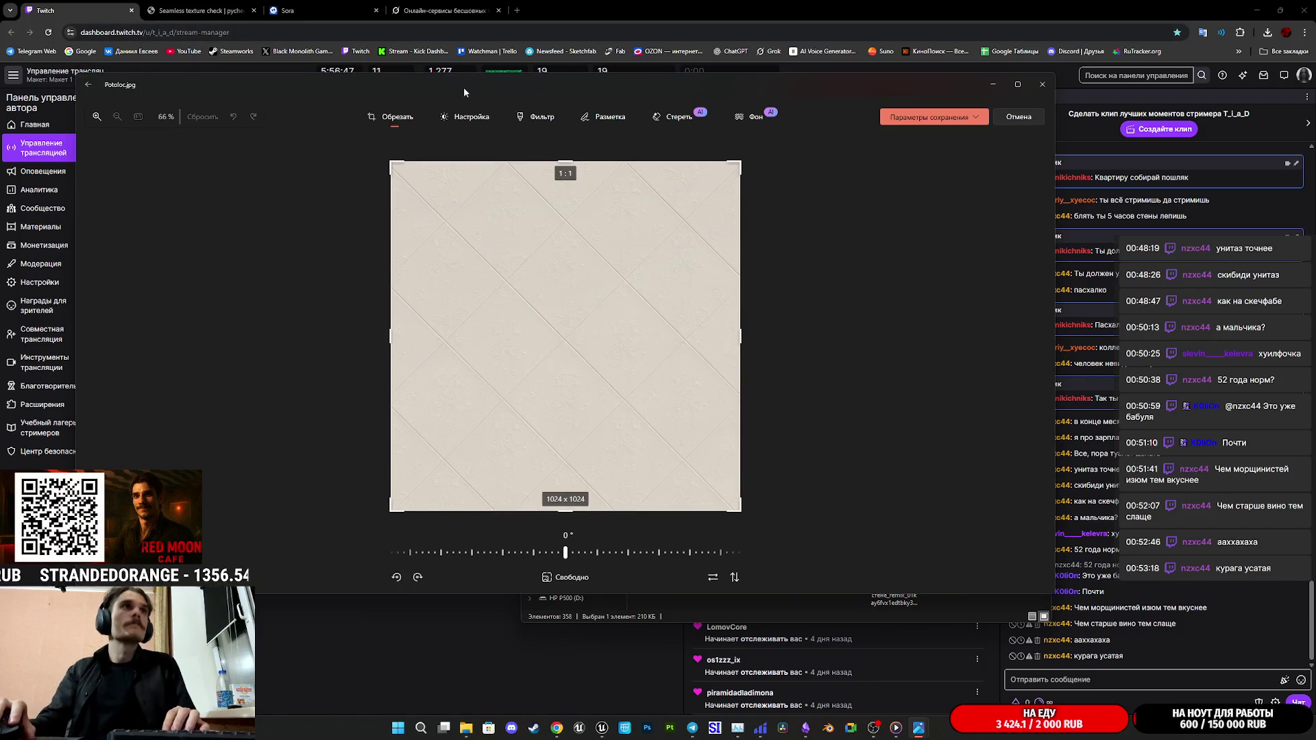
Step: In Настройка, set contrast to -100 and sharpness to 42, leaving brightness and exposure at 0
click(472, 116)
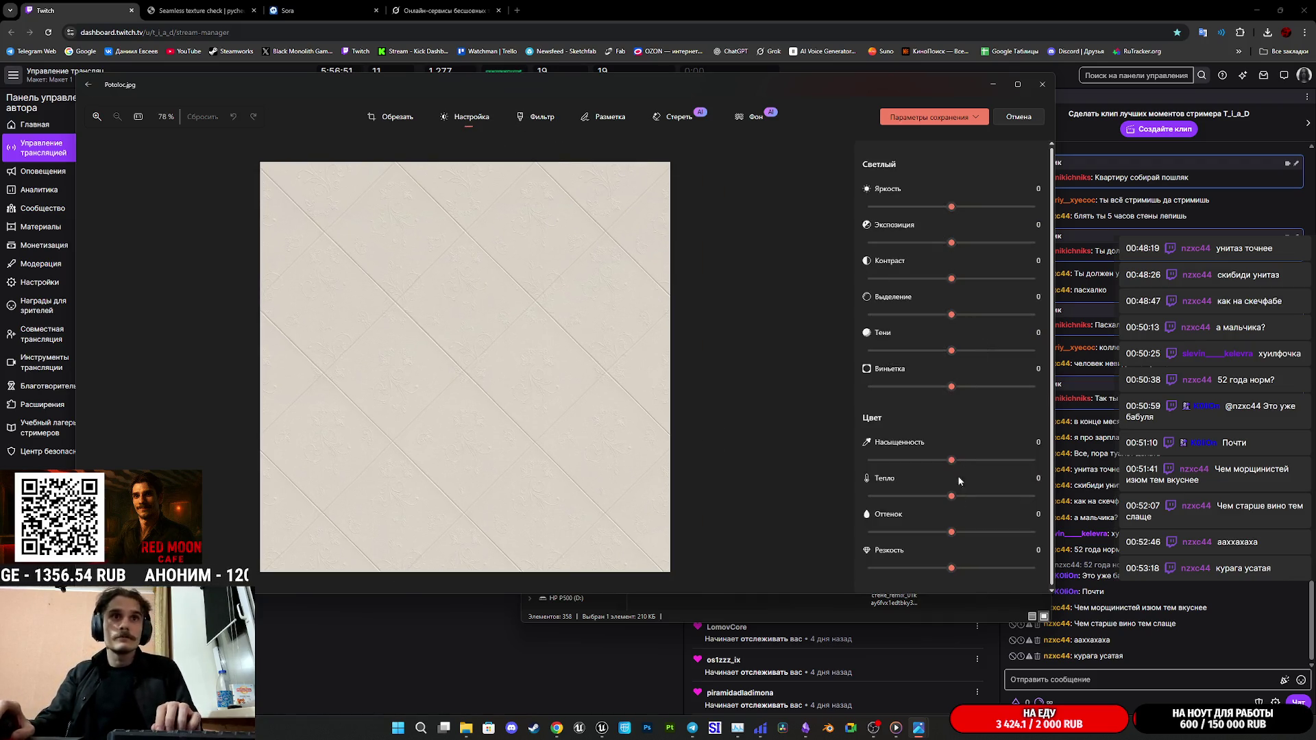
drag(951, 569, 983, 572)
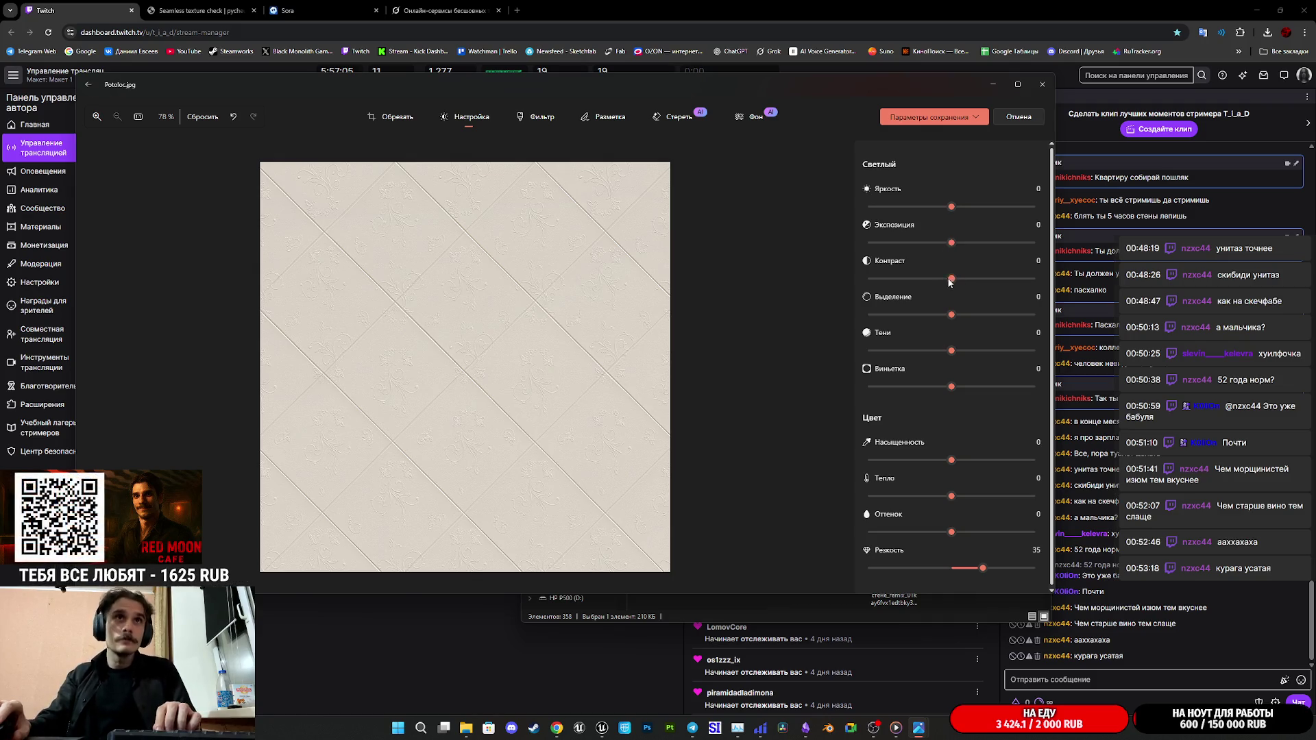
drag(952, 278, 870, 279)
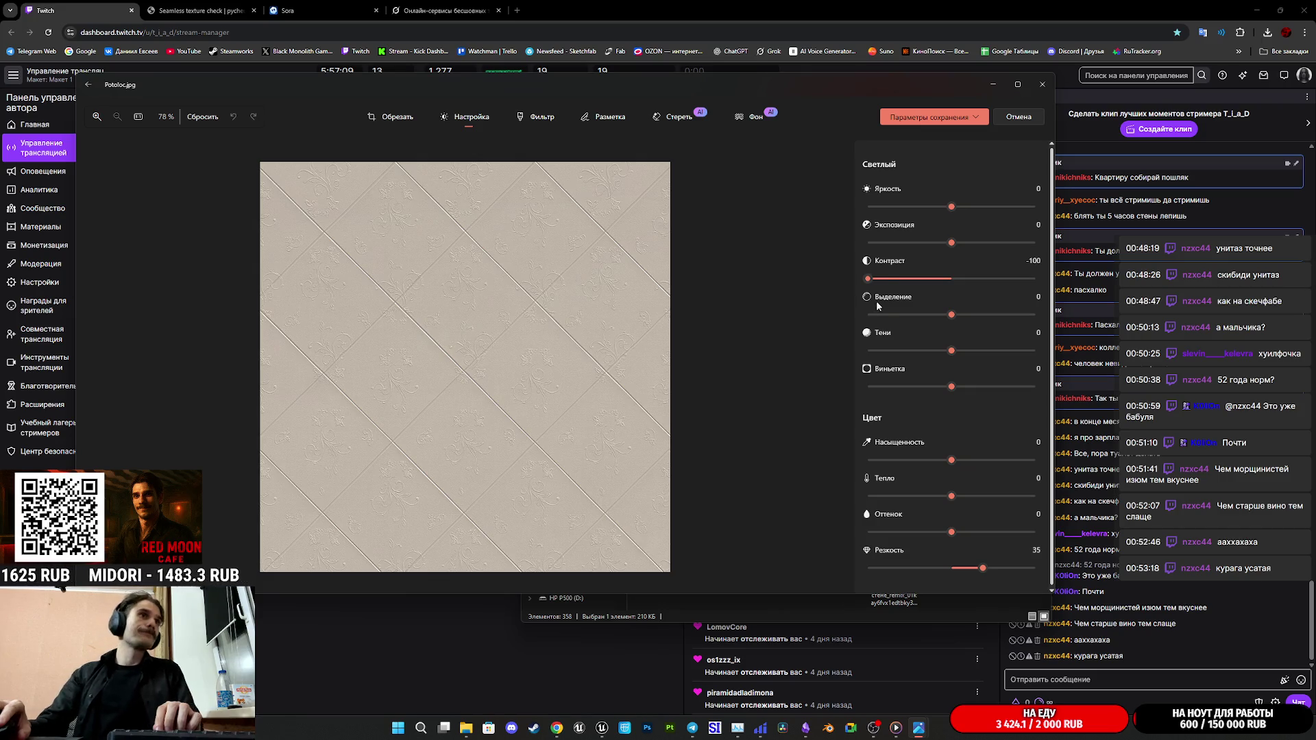
mouse_move(870, 279)
mouse_down()
mouse_move(951, 279)
mouse_move(884, 279)
mouse_move(861, 314)
mouse_up()
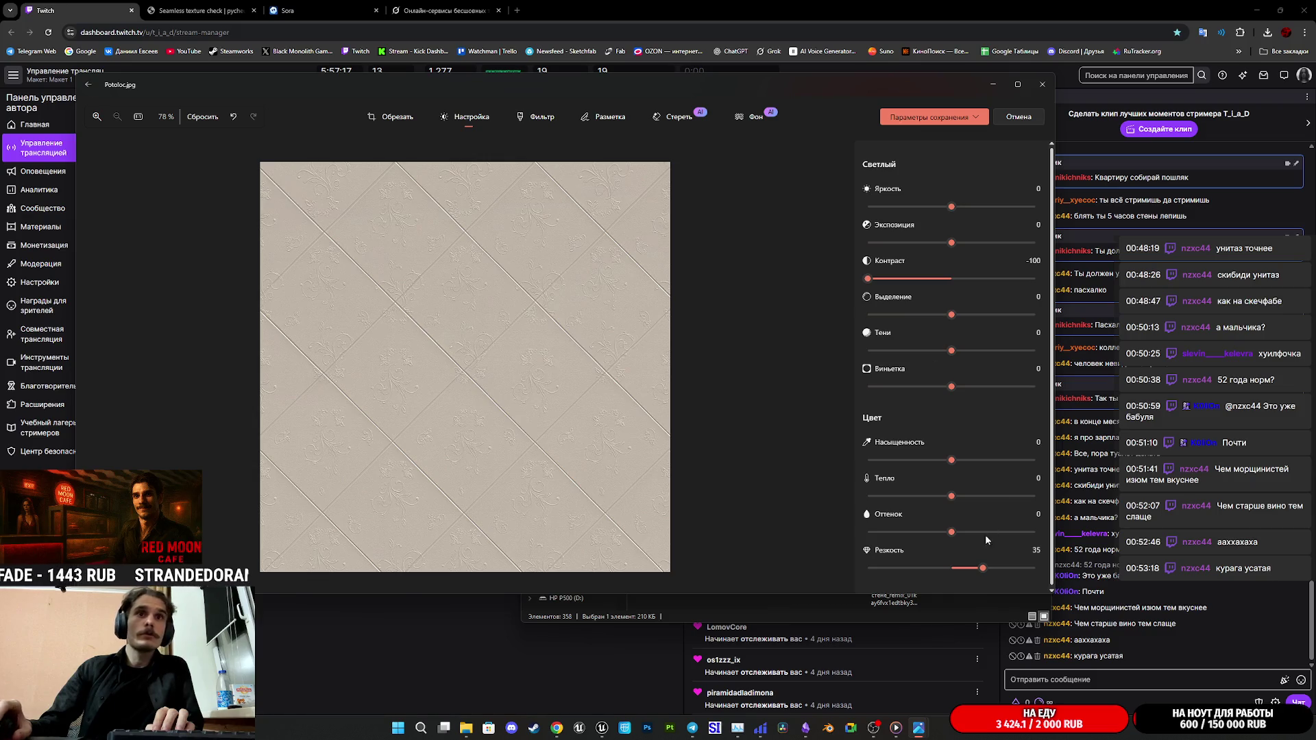
mouse_move(986, 570)
mouse_down()
mouse_move(948, 570)
mouse_move(988, 567)
mouse_up()
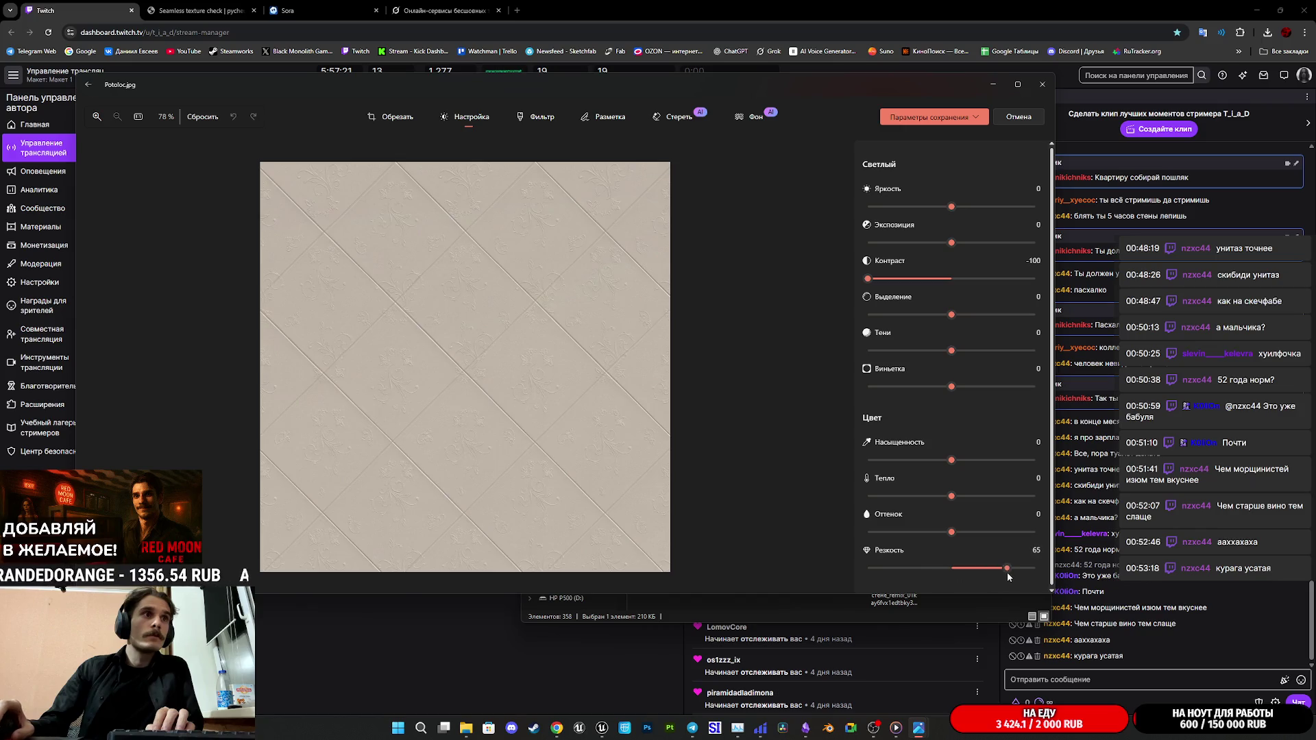
drag(996, 569, 990, 570)
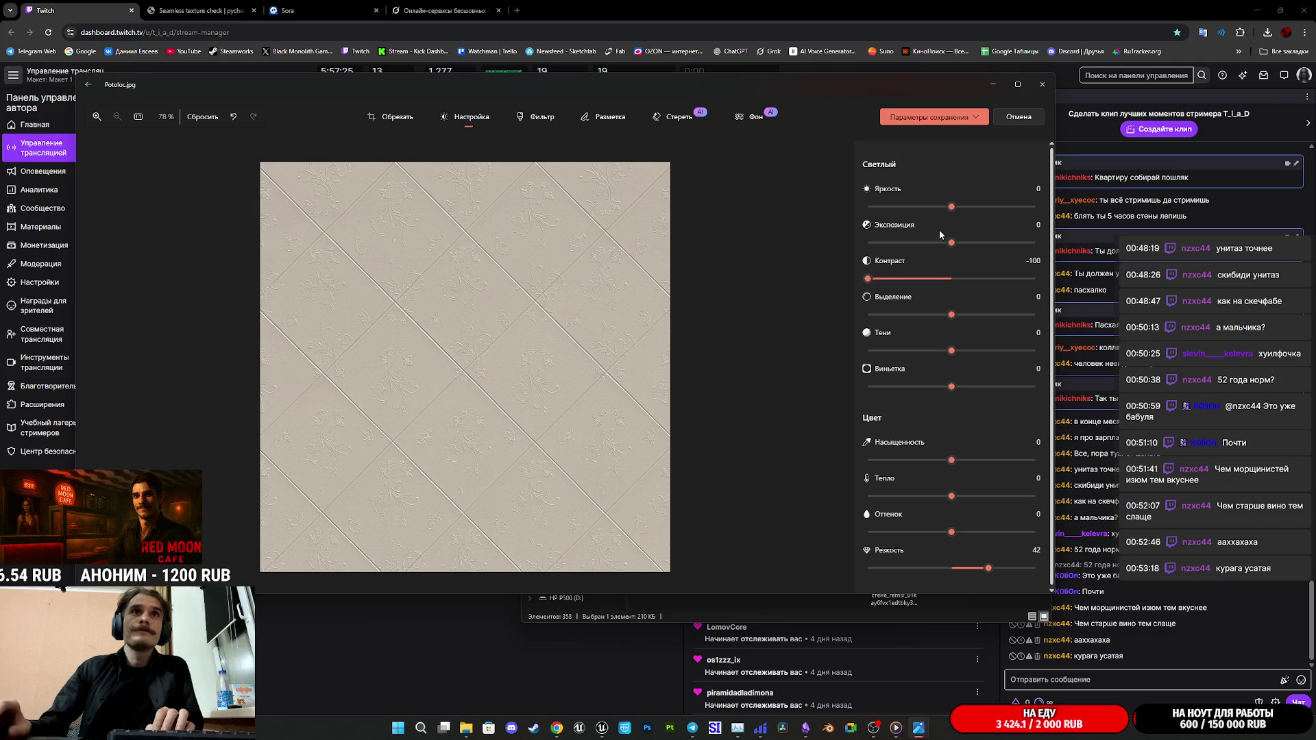
drag(868, 279, 867, 279)
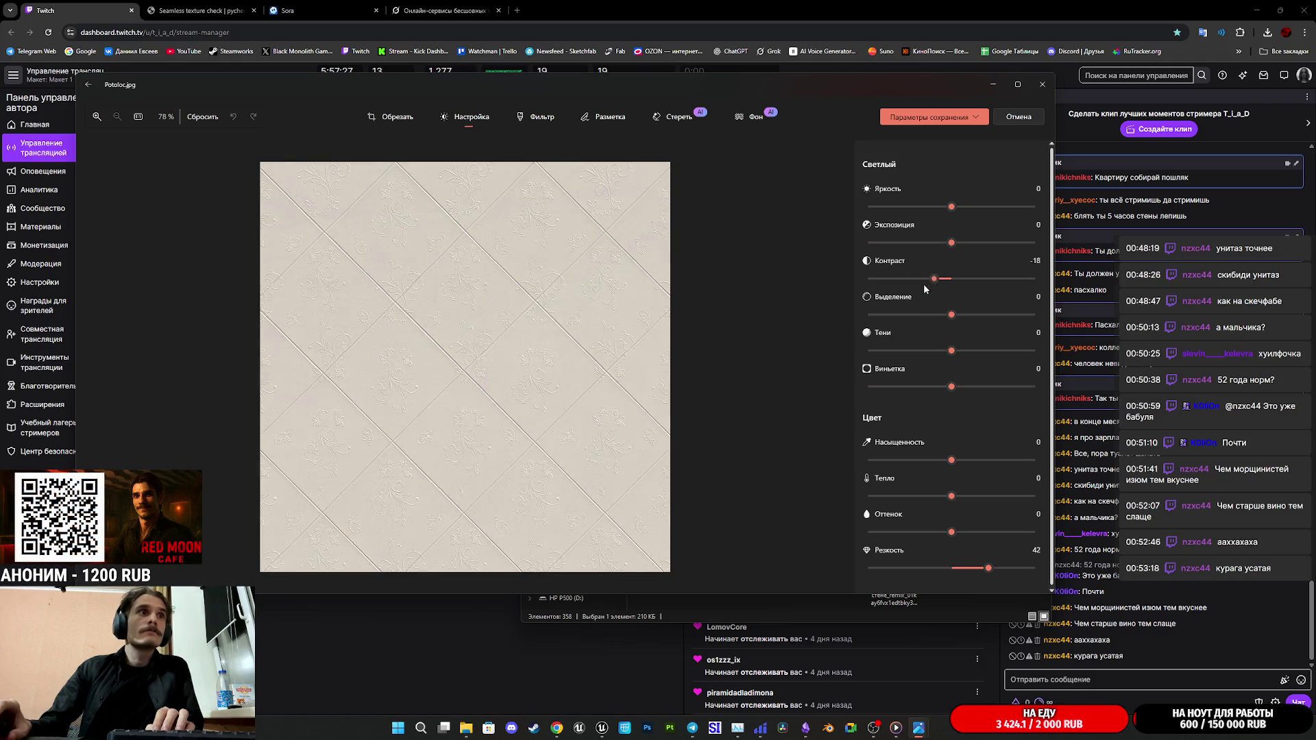
drag(937, 243, 968, 243)
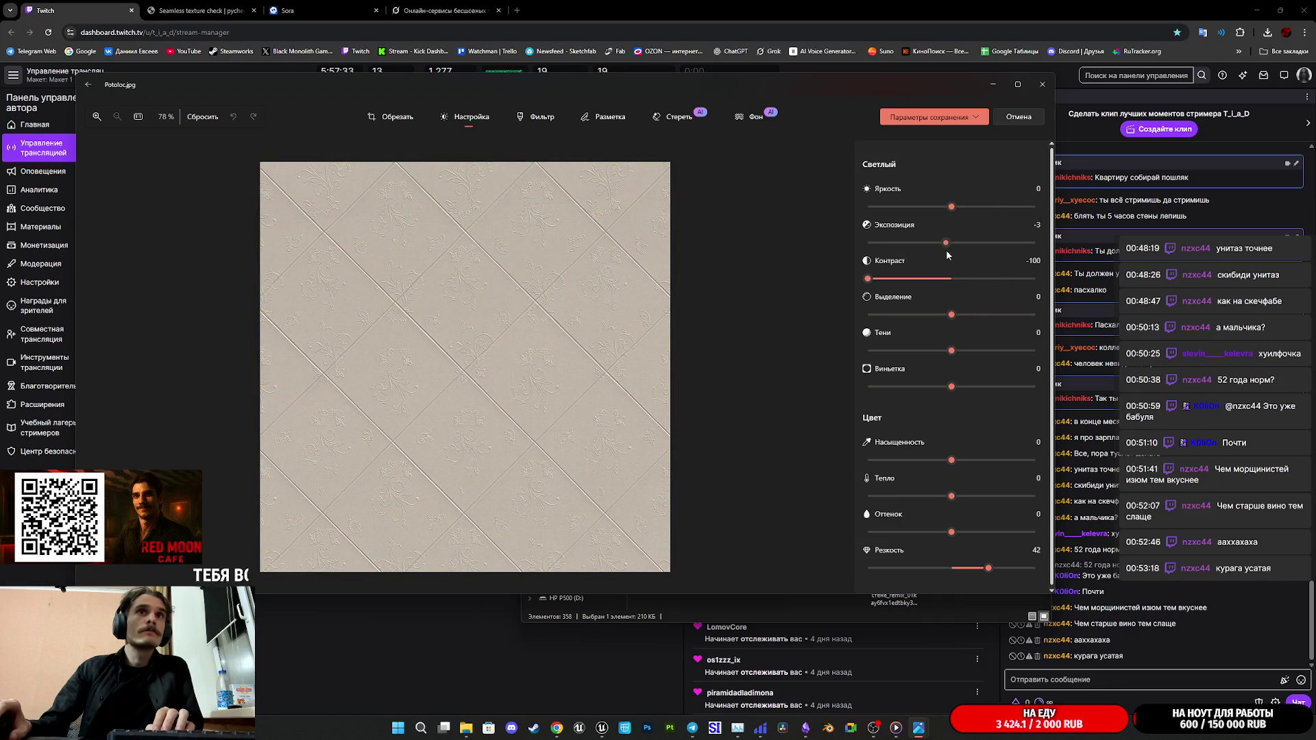
mouse_move(950, 207)
mouse_down()
mouse_move(909, 207)
mouse_move(950, 207)
mouse_up()
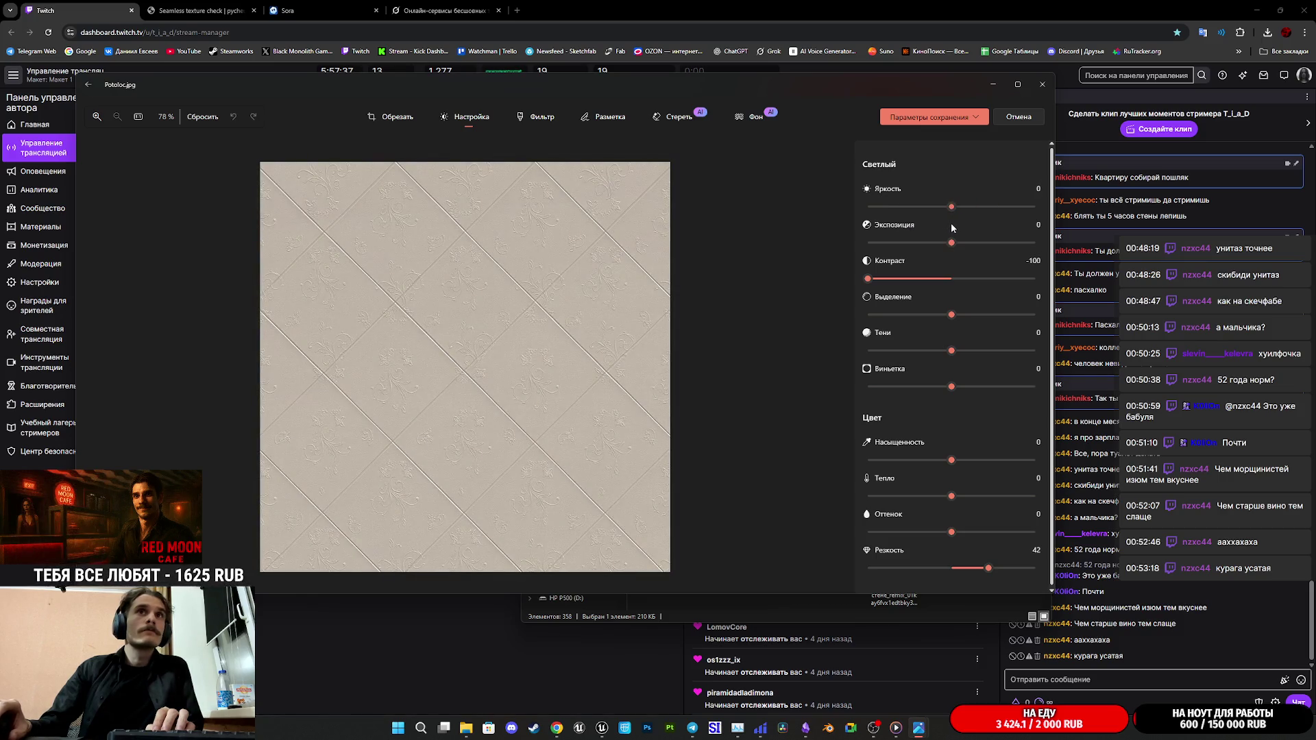
scroll(484, 395, up, 5)
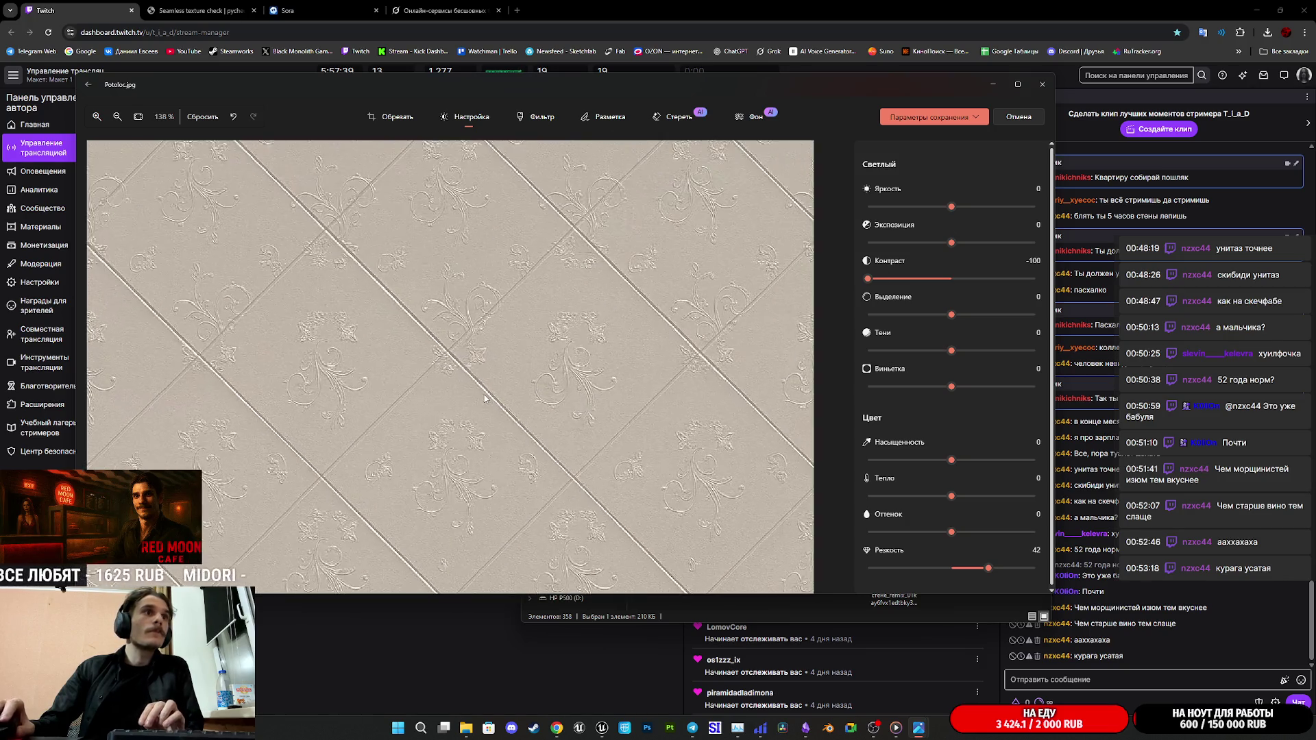
scroll(485, 394, down, 5)
scroll(485, 394, up, 3)
scroll(484, 394, down, 3)
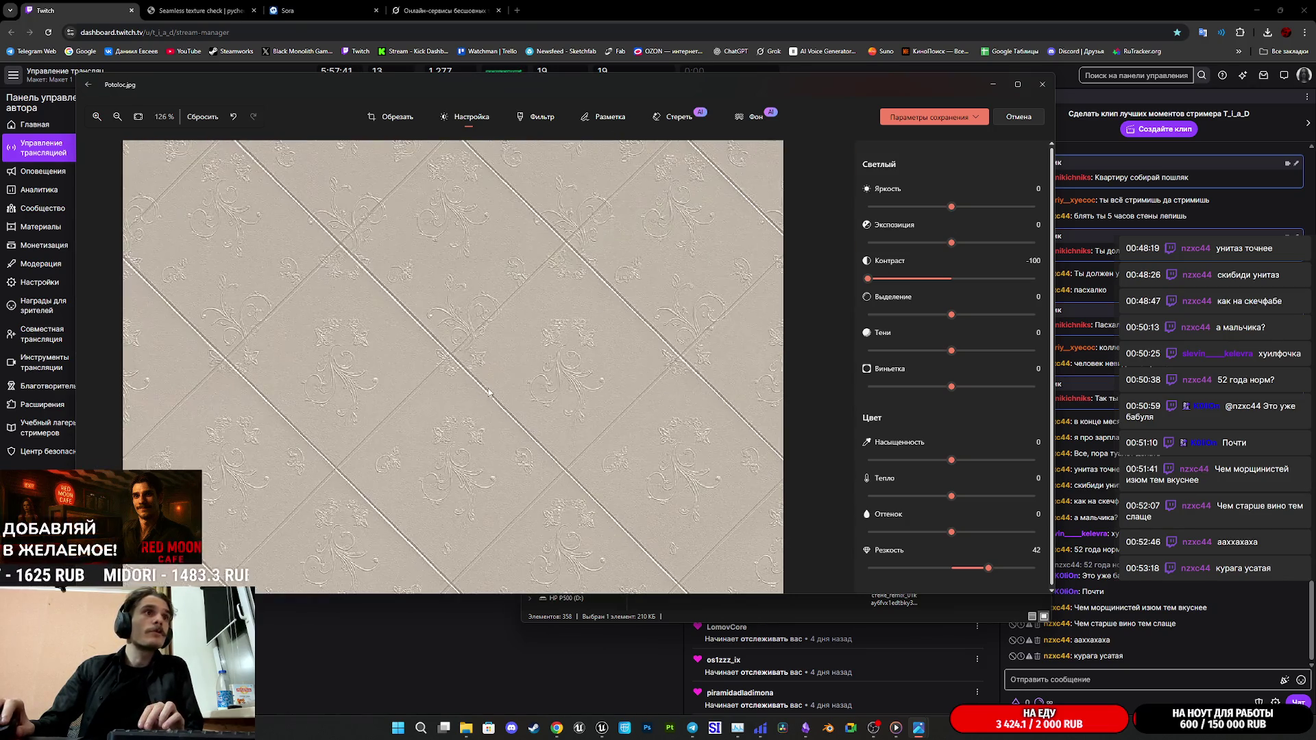
scroll(490, 393, up, 4)
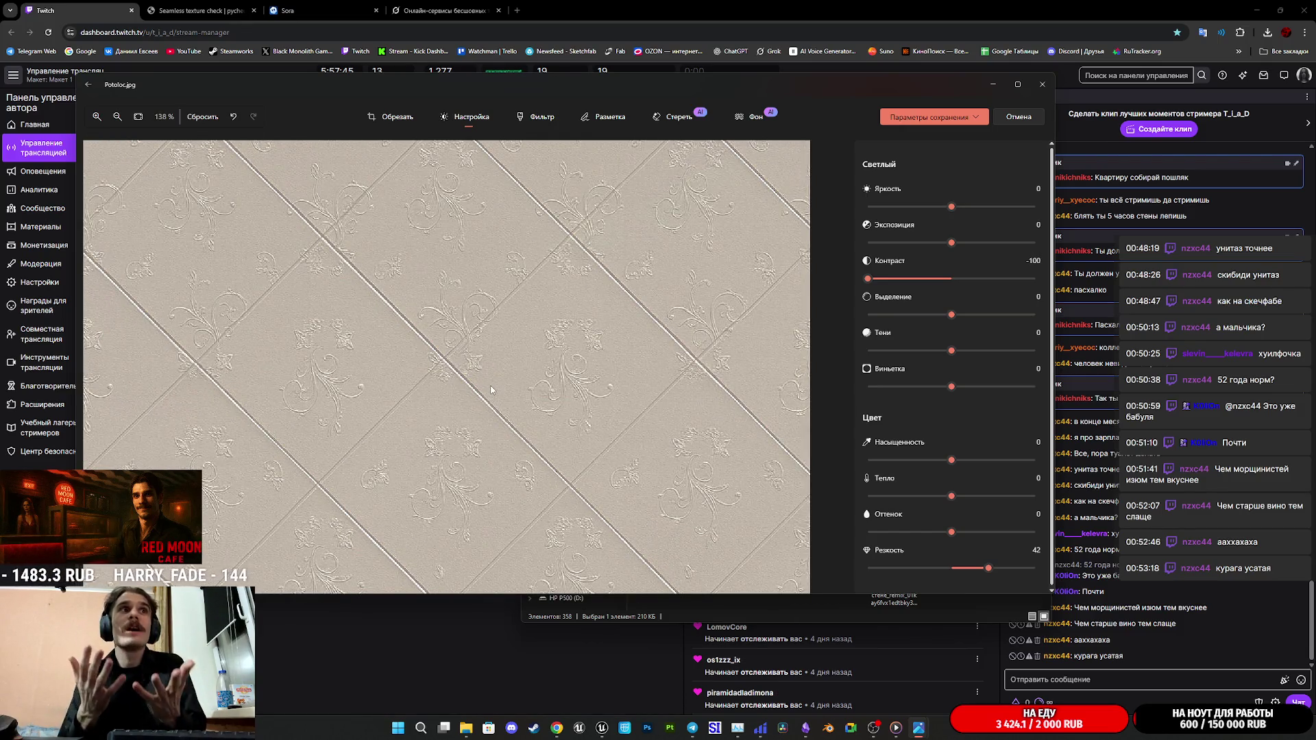
scroll(485, 412, down, 3)
scroll(485, 412, up, 2)
Step: Save the adjusted Potolok.jpg via Параметры сохранения and close Photos
click(982, 116)
click(926, 155)
scroll(593, 393, up, 4)
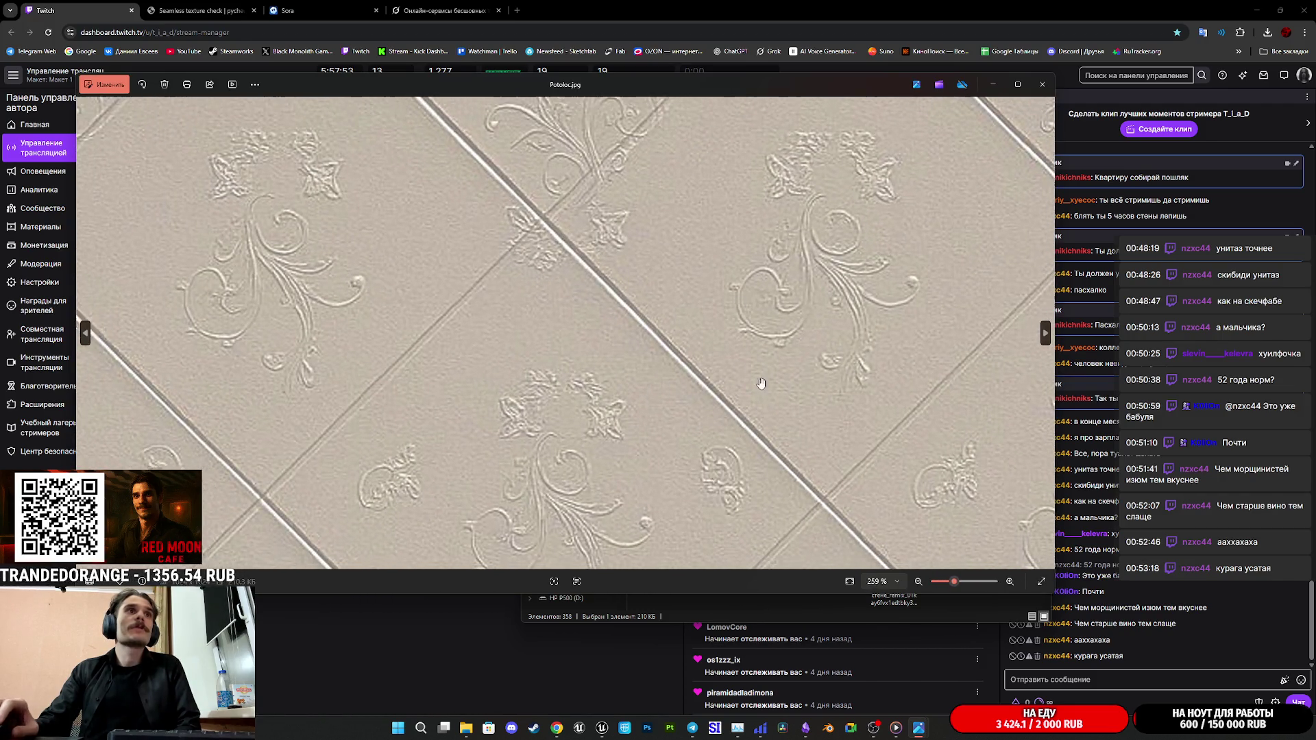
scroll(548, 239, down, 6)
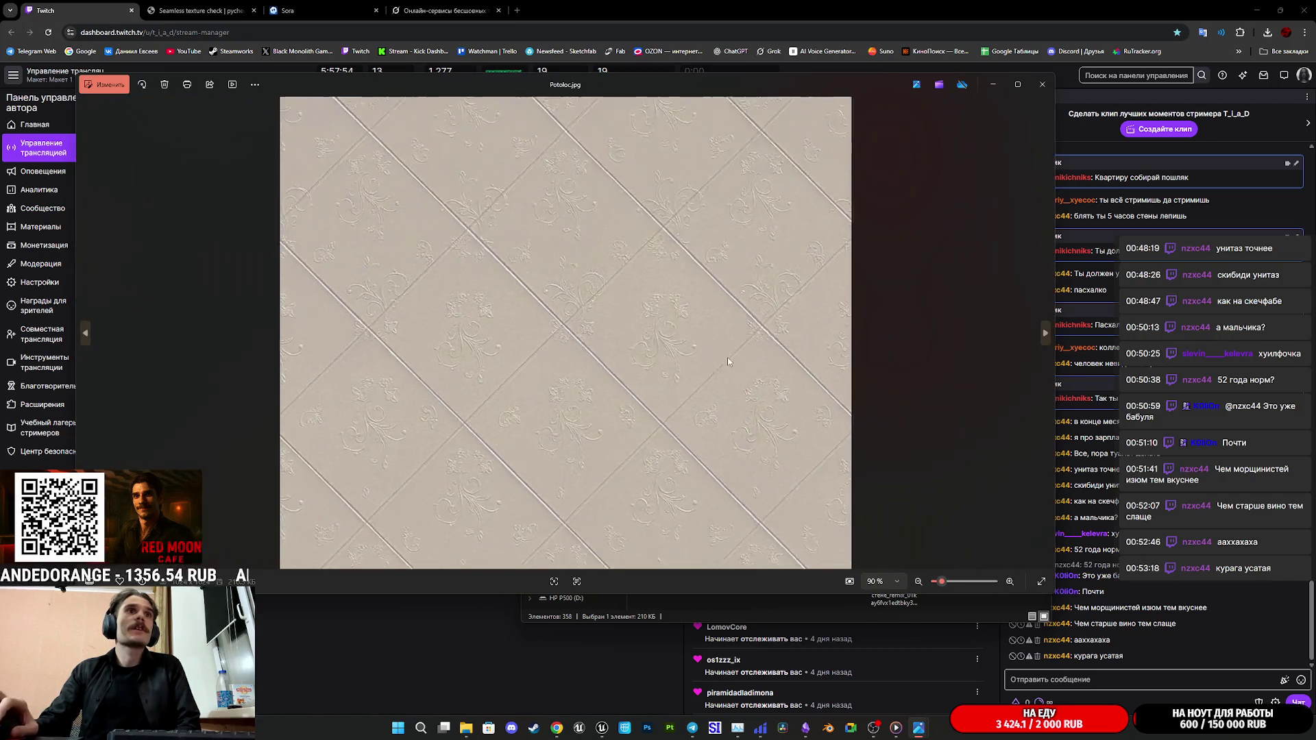
click(1041, 84)
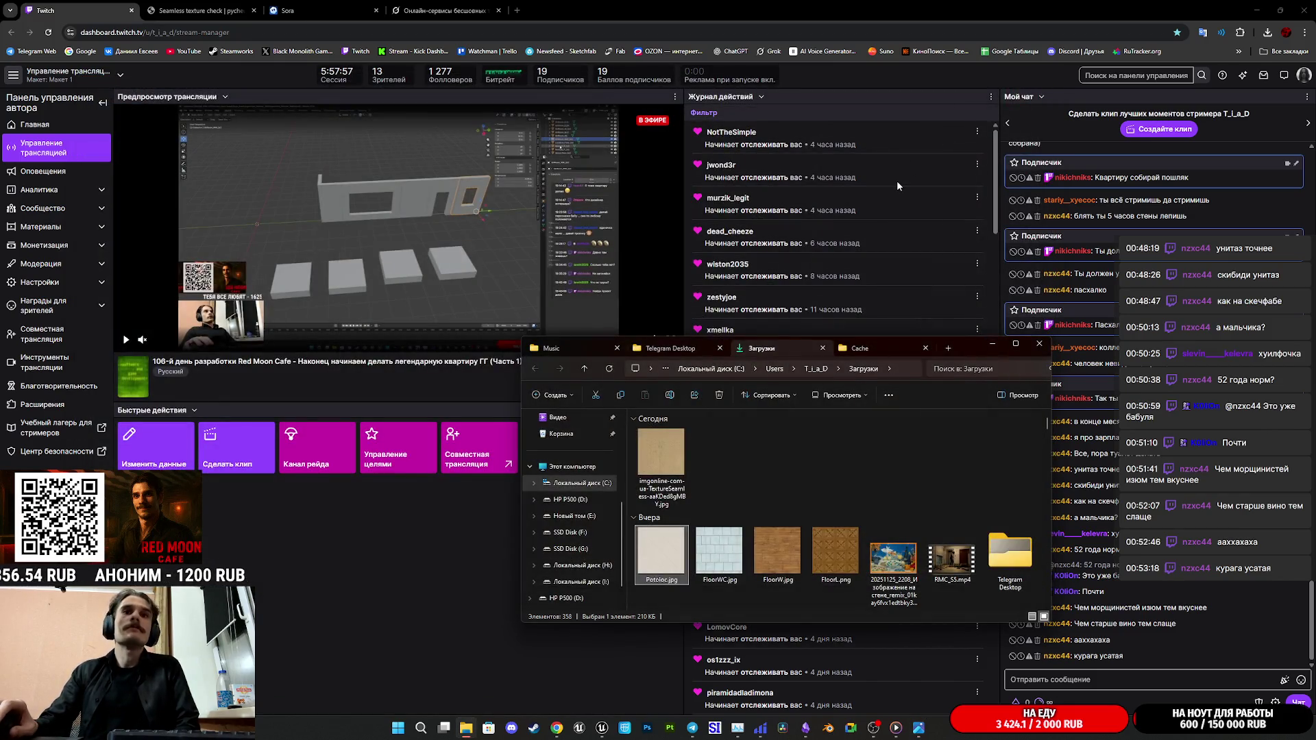
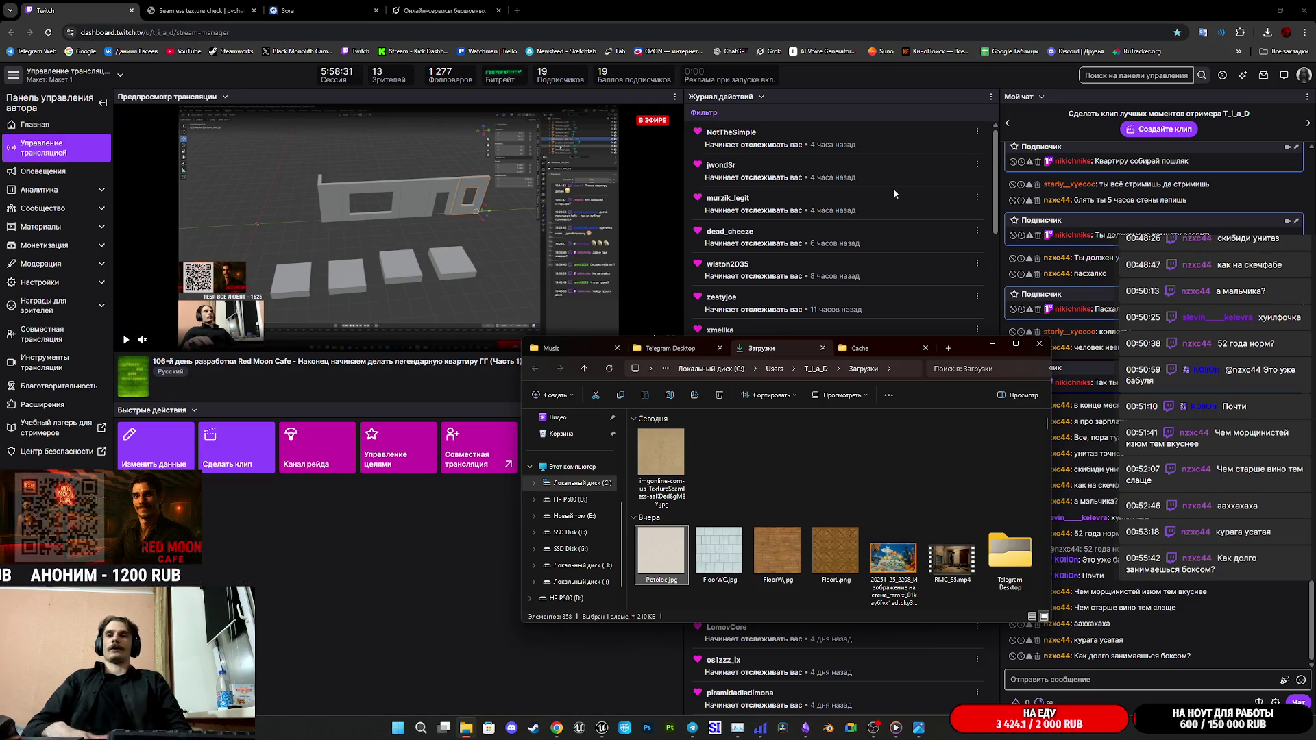
Step: Switch from the Cache folder tab to the Telegram Desktop tab of interior reference photos
click(864, 348)
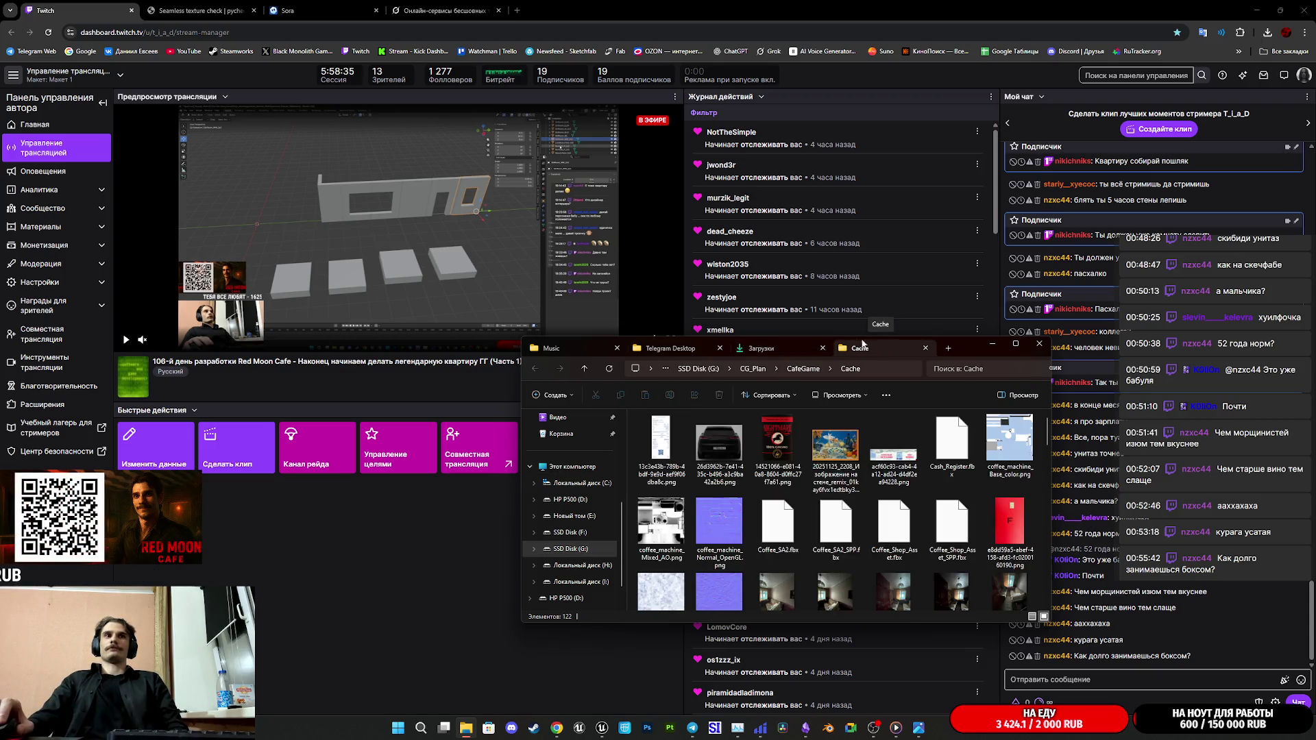
click(672, 349)
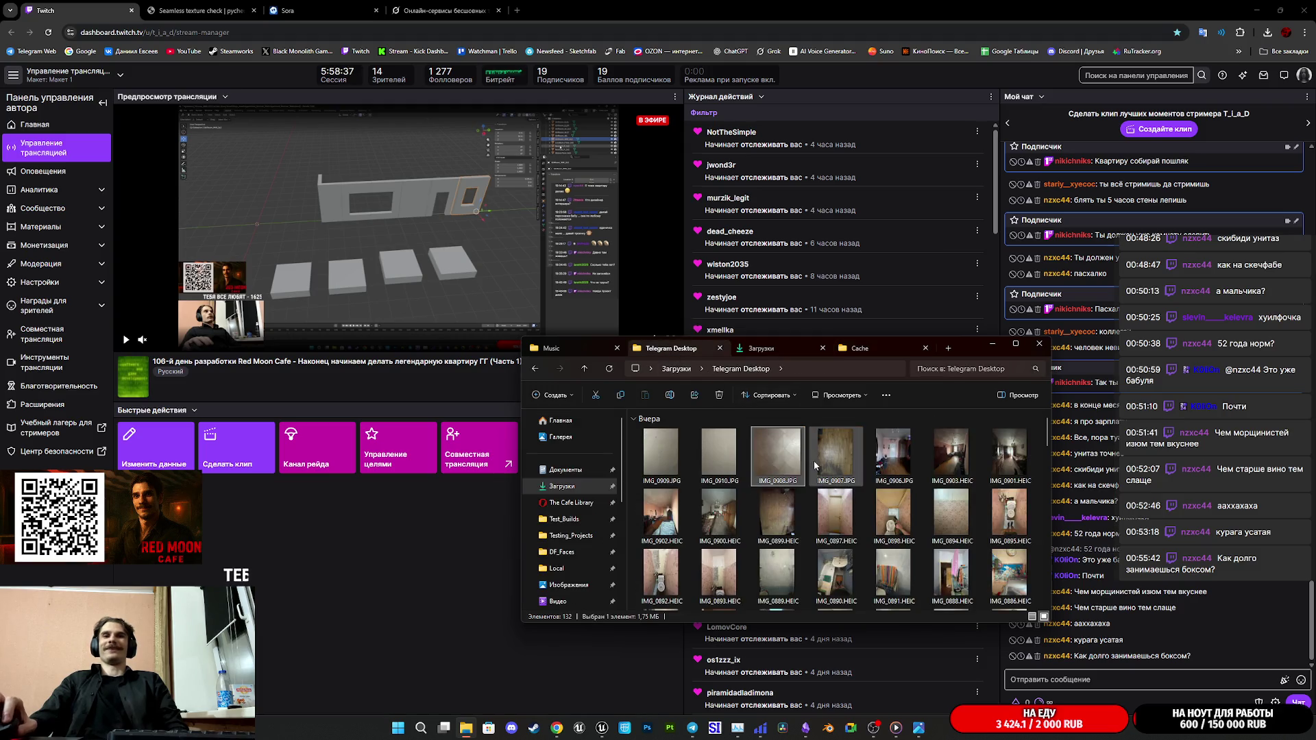